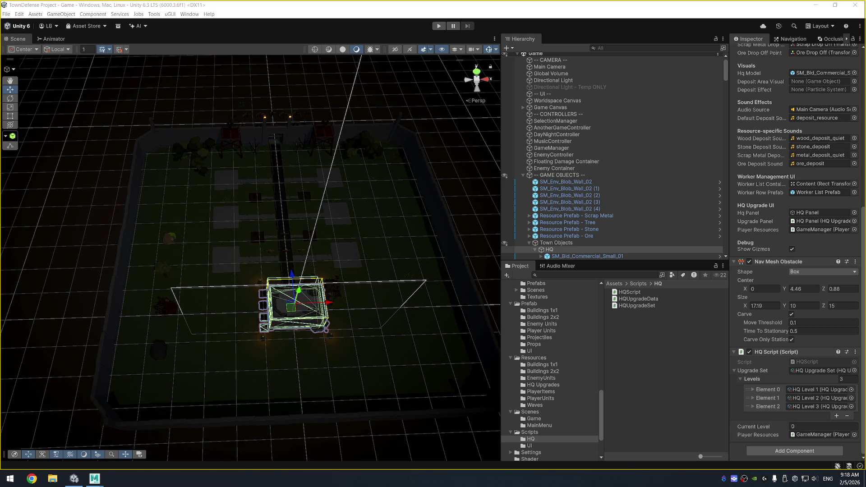
- Run the TownDefense Game scene in Play mode to test the HQ
click(438, 26)
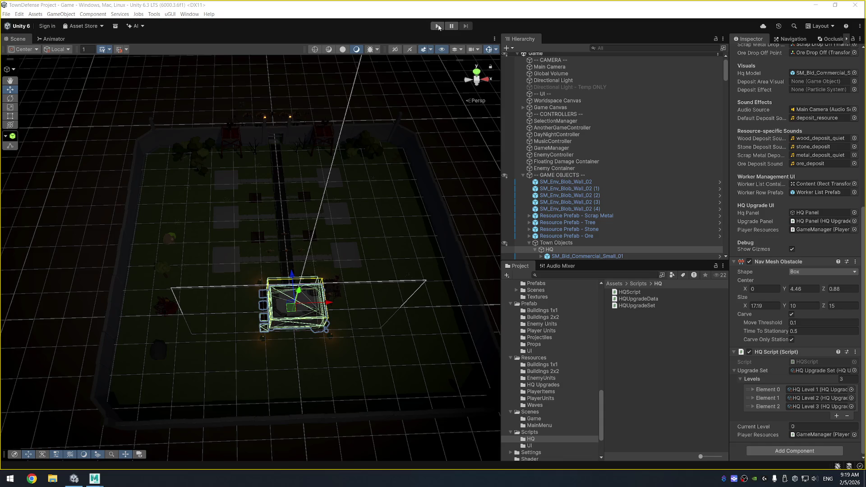
click(437, 26)
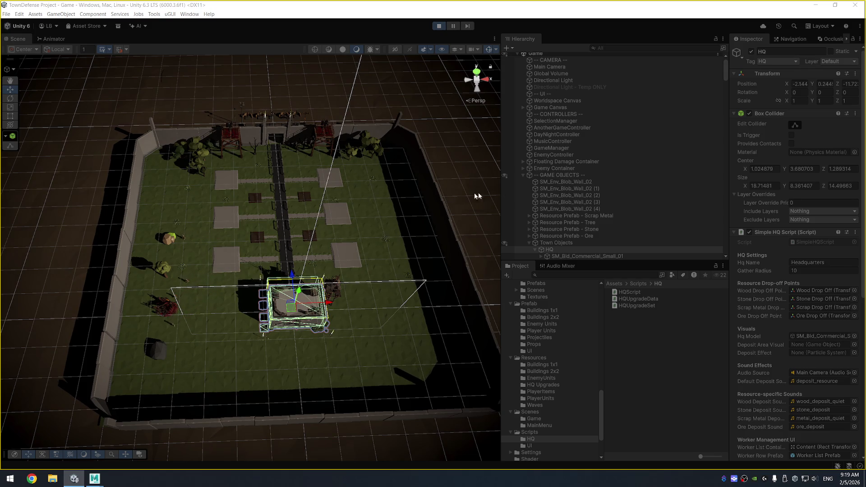
- Exit Play mode and show the HQUpgradeData script source in the Inspector
click(439, 27)
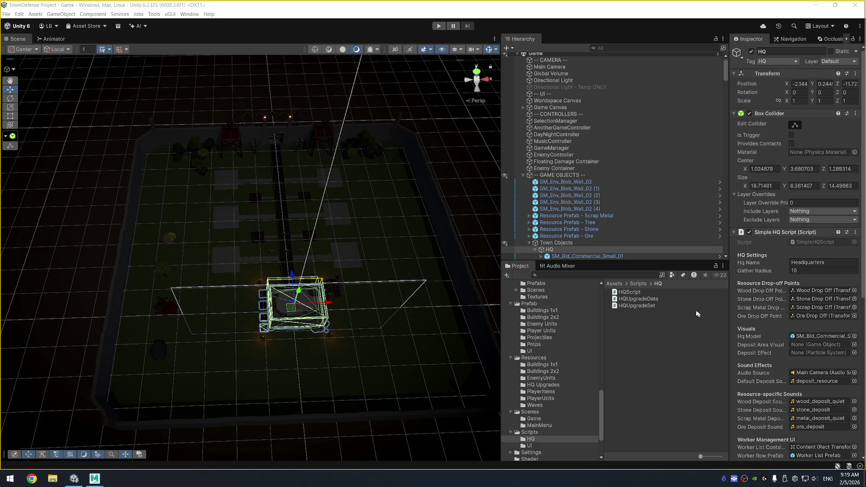
click(651, 299)
- Read the HQUpgradeSet, HQScript and HQUpgradeData sources in turn, ending on HQUpgradeSet
click(657, 307)
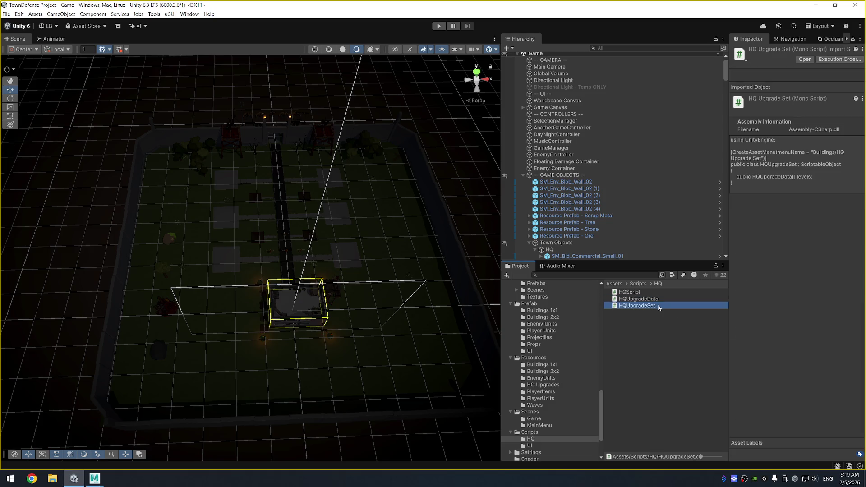
click(638, 292)
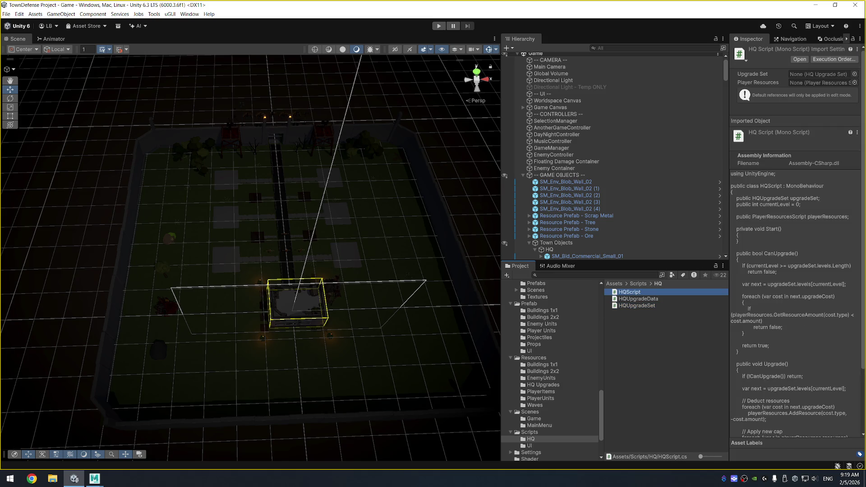
click(644, 299)
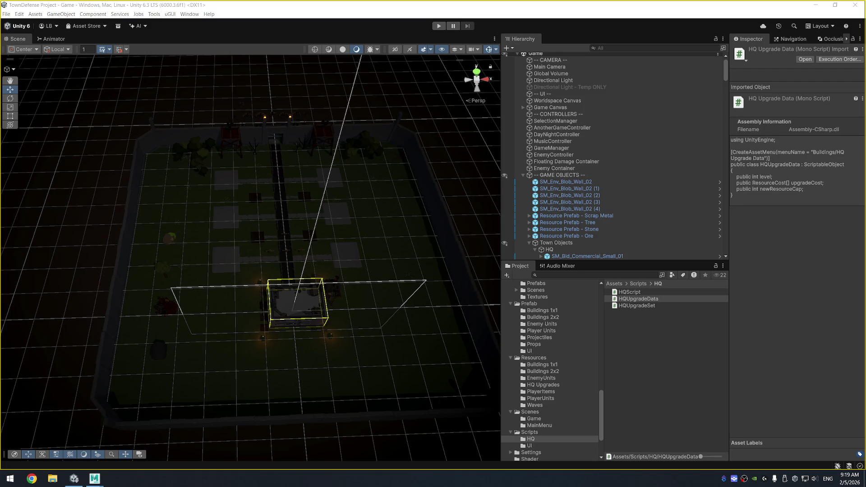
key(alt+Tab)
click(636, 306)
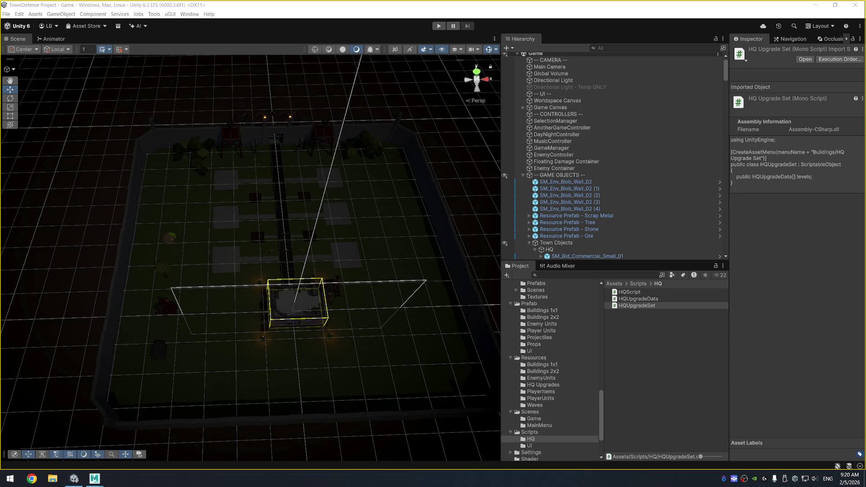
- In Resources/HQ Upgrades, set HQ Level 1 to level 0 and HQ Level 2 to level 1
click(544, 365)
click(550, 385)
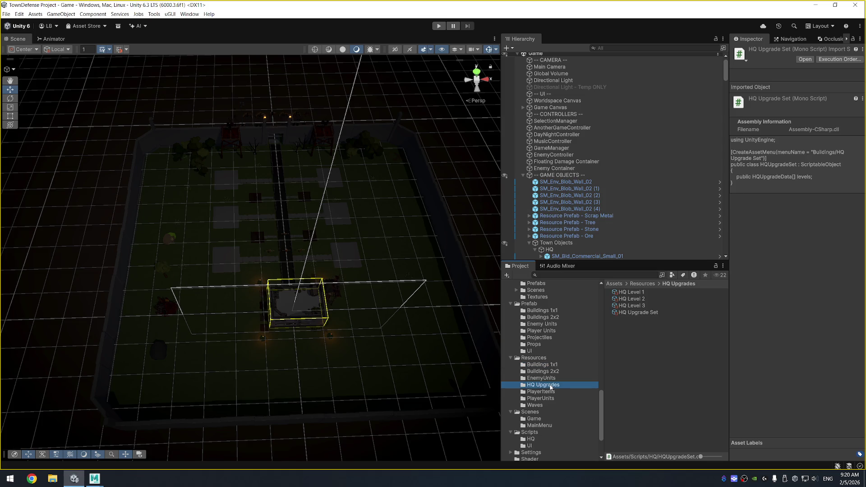
click(647, 292)
click(804, 81)
text(0)
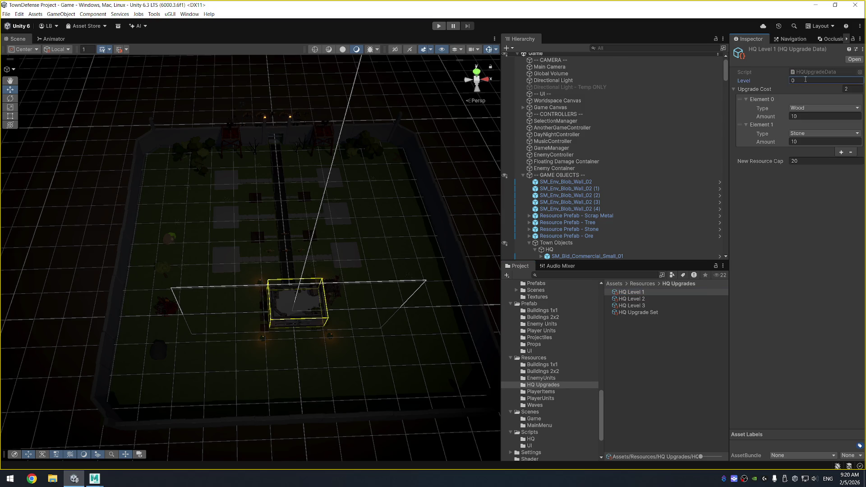
click(680, 298)
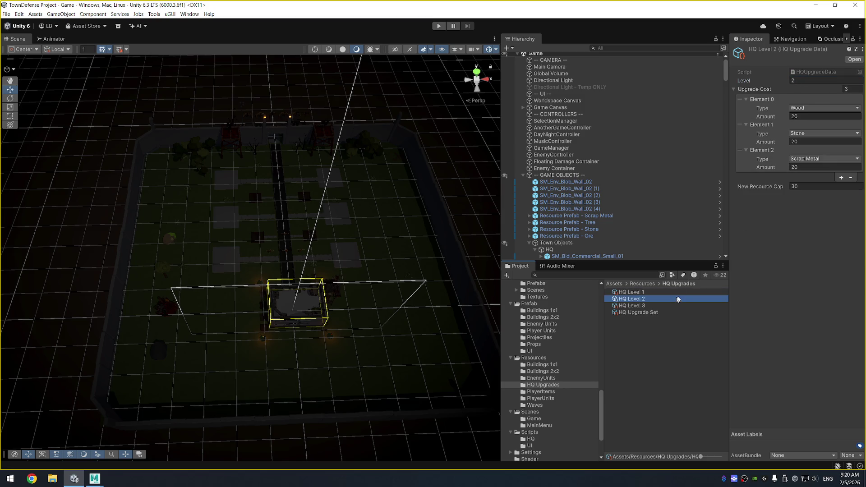
click(812, 81)
- Set HQ Level 3 to level 2, then run and stop the game to test
click(666, 305)
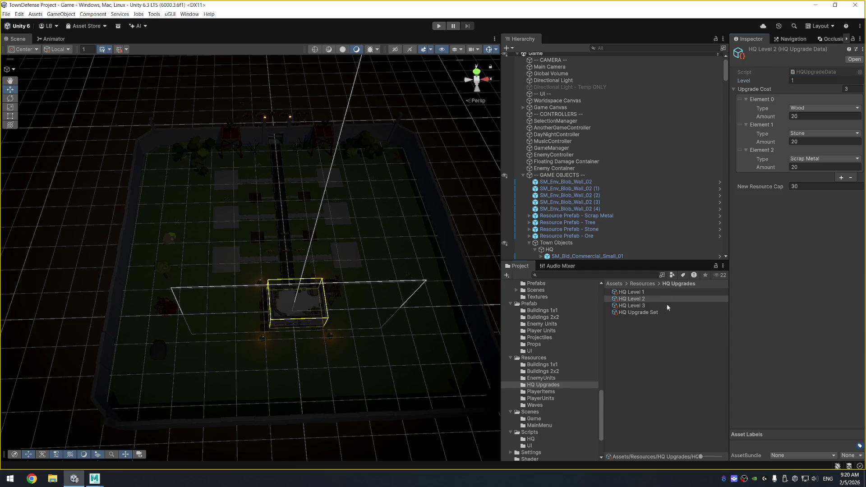
click(797, 81)
text(2)
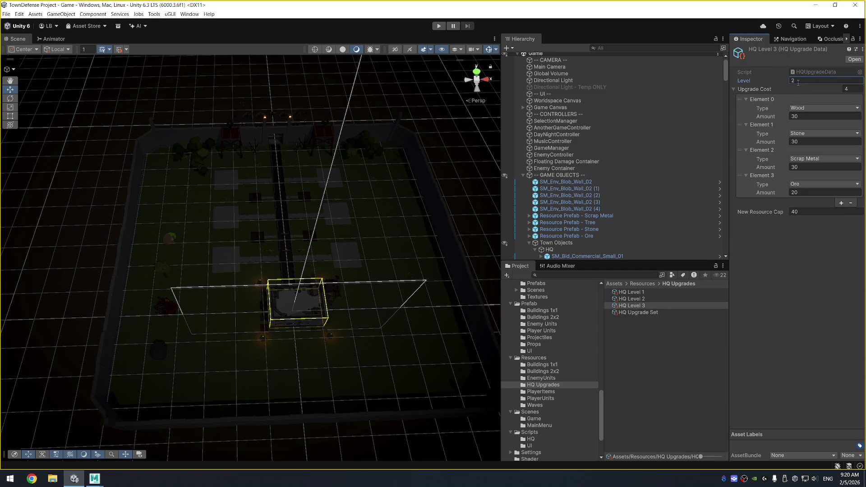
click(437, 26)
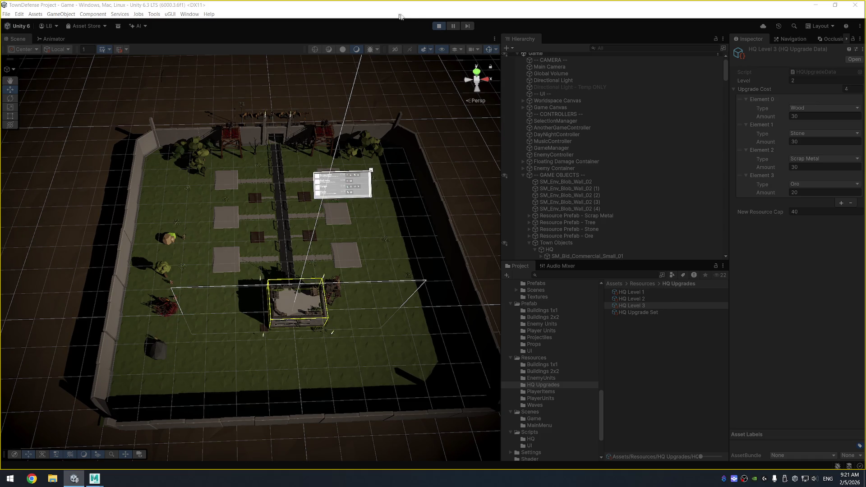
click(438, 27)
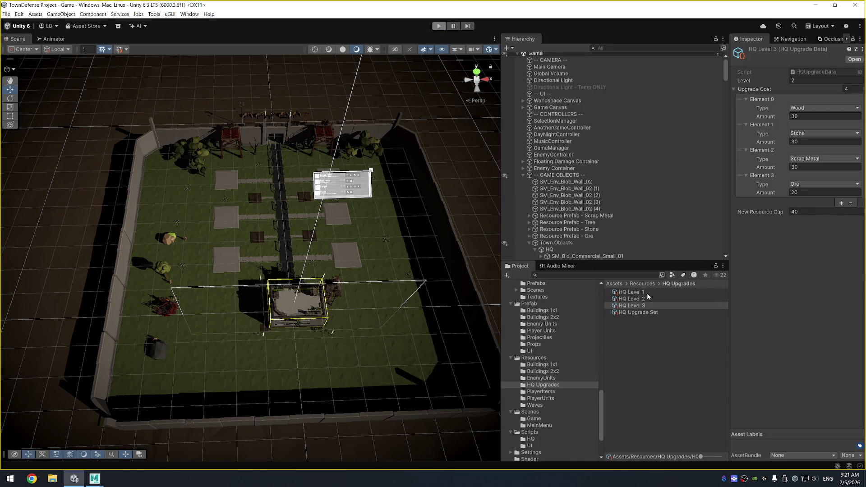
- Check the HQ Level 1 and Level 2 upgrade costs, run the game, then recheck HQ Level 1
click(647, 294)
click(646, 298)
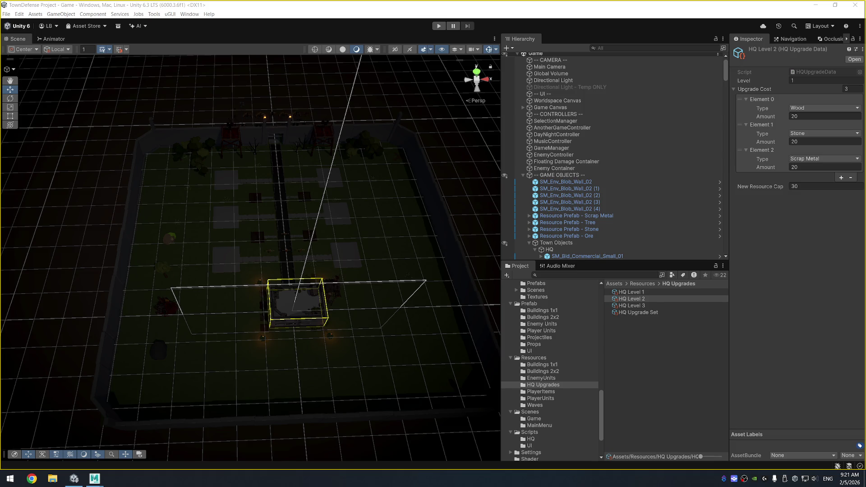
click(437, 27)
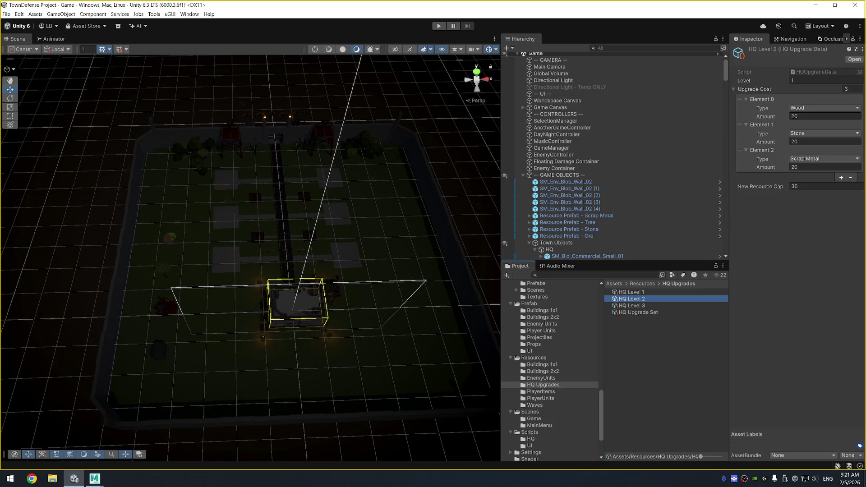
click(433, 28)
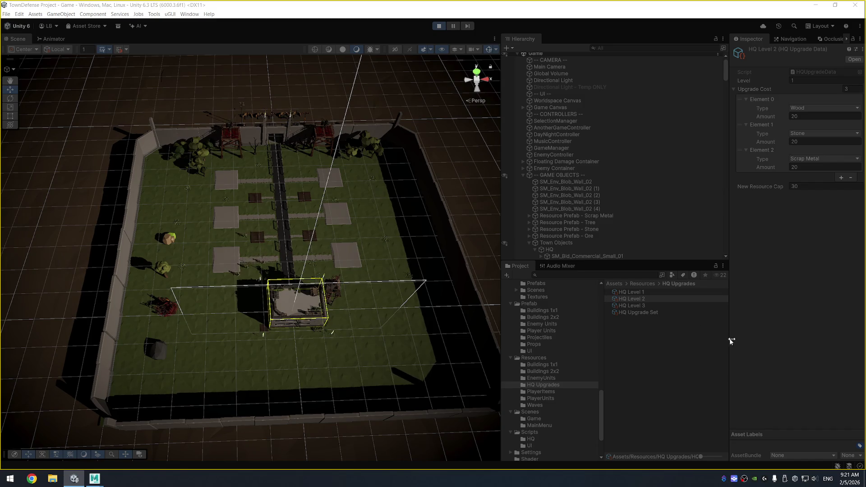
click(663, 292)
- Stop the game, select HQ, review its Simple HQ Script and HQ Script, and ping SimpleHQScript
click(439, 25)
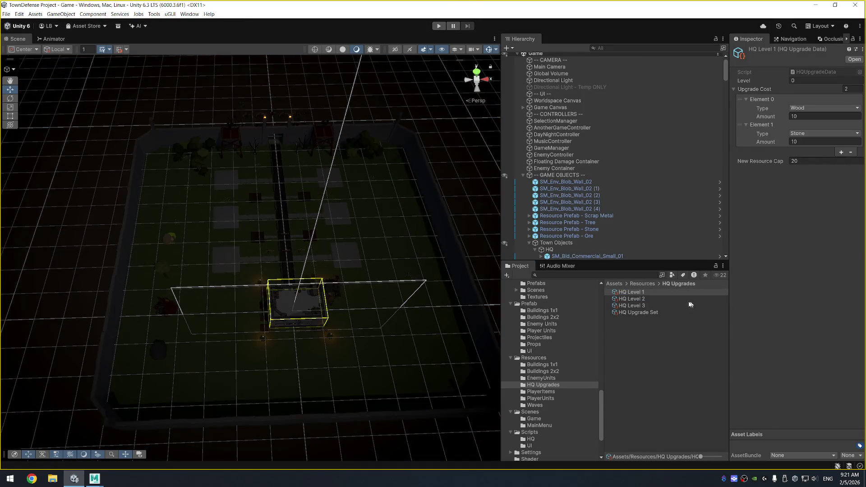
scroll(580, 172, down, 5)
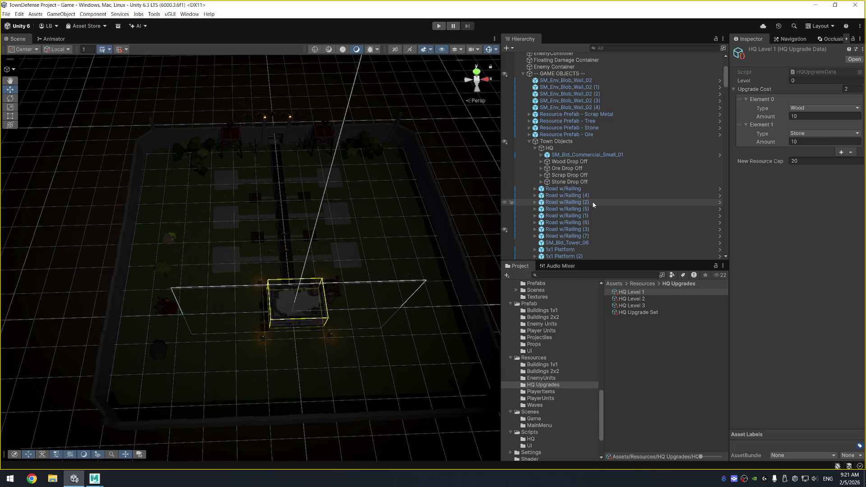
click(597, 150)
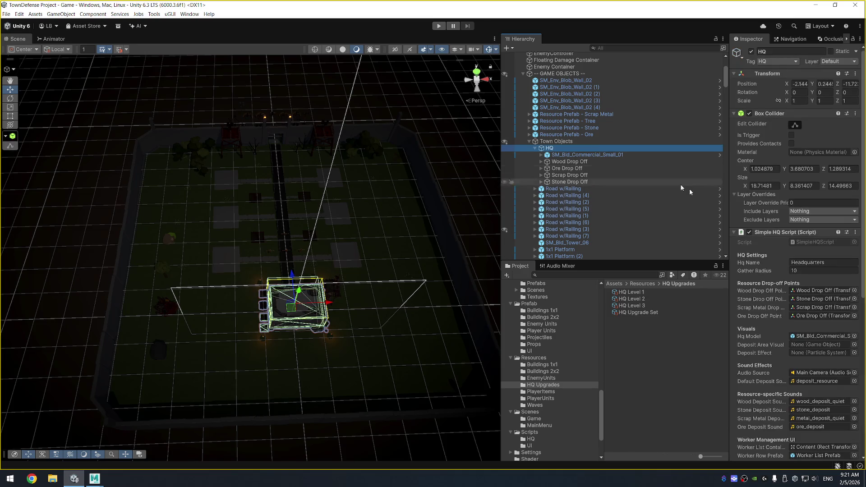
scroll(817, 254, down, 2)
scroll(817, 253, down, 2)
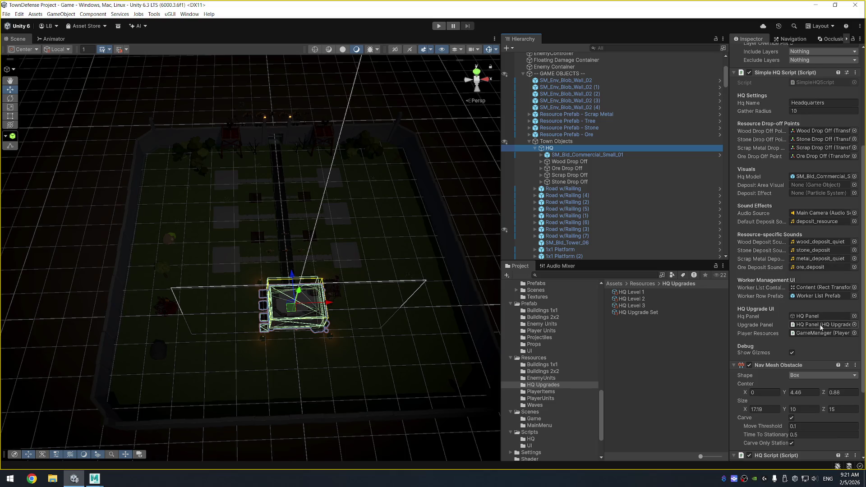
scroll(821, 327, down, 3)
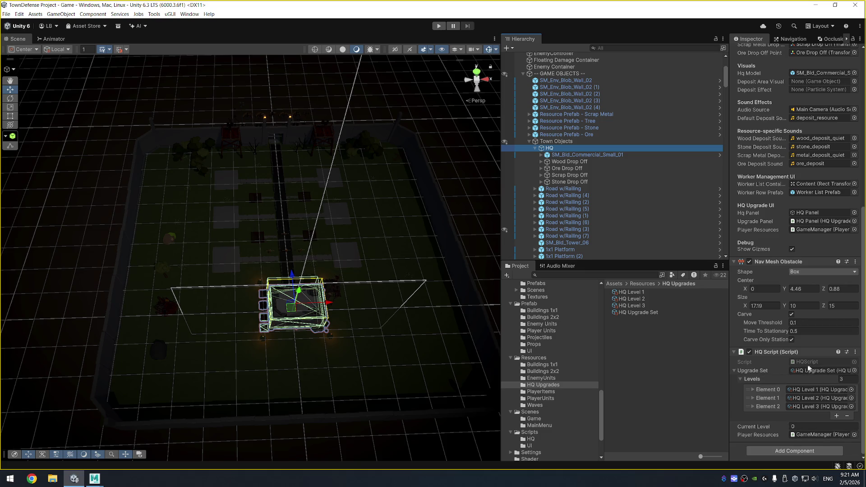
scroll(812, 228, up, 8)
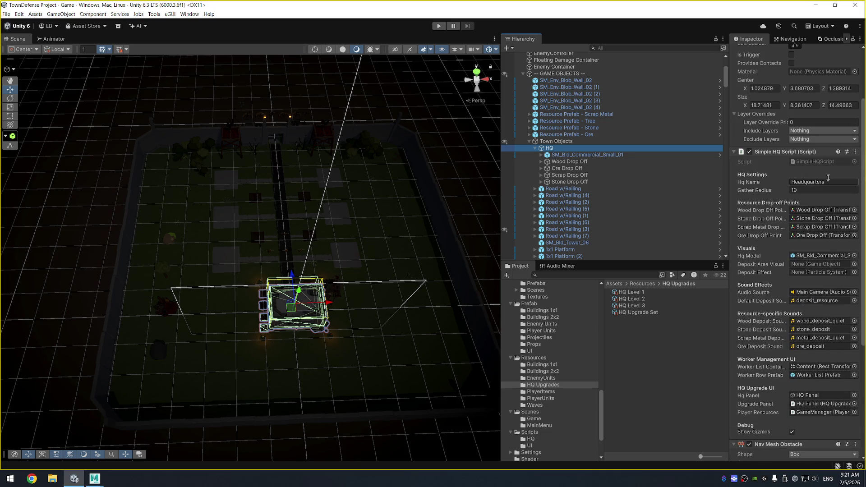
click(831, 161)
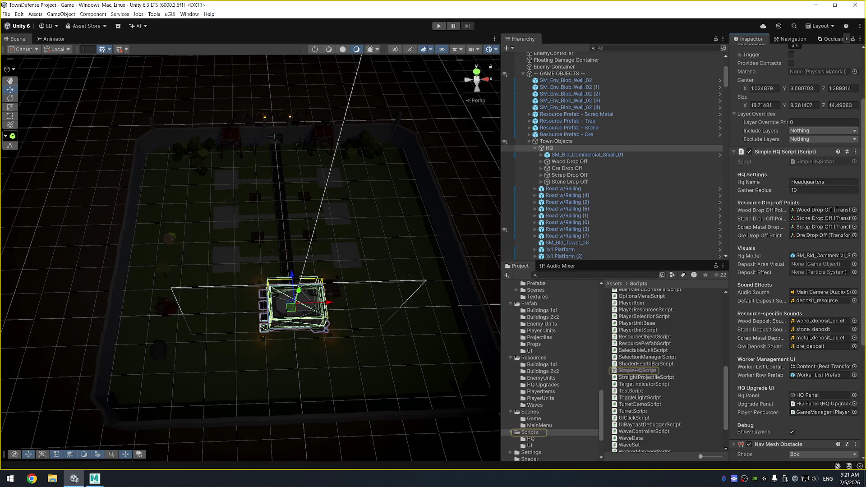
- Scroll through the HQ's Simple HQ Script and HQ Script with its 3-level upgrade set
key(alt+Tab)
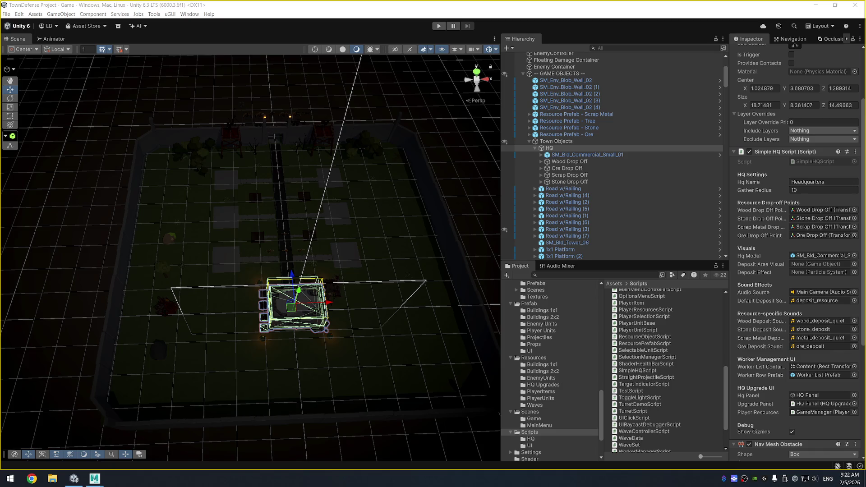
scroll(769, 343, down, 9)
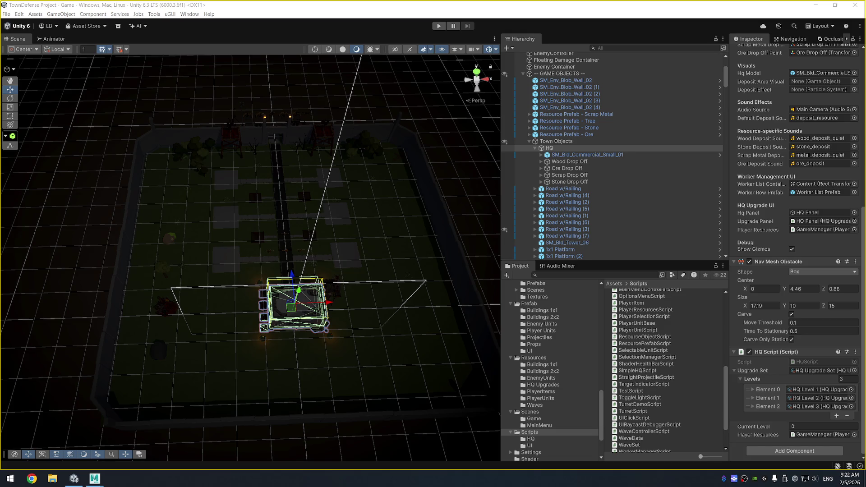
scroll(752, 233, up, 5)
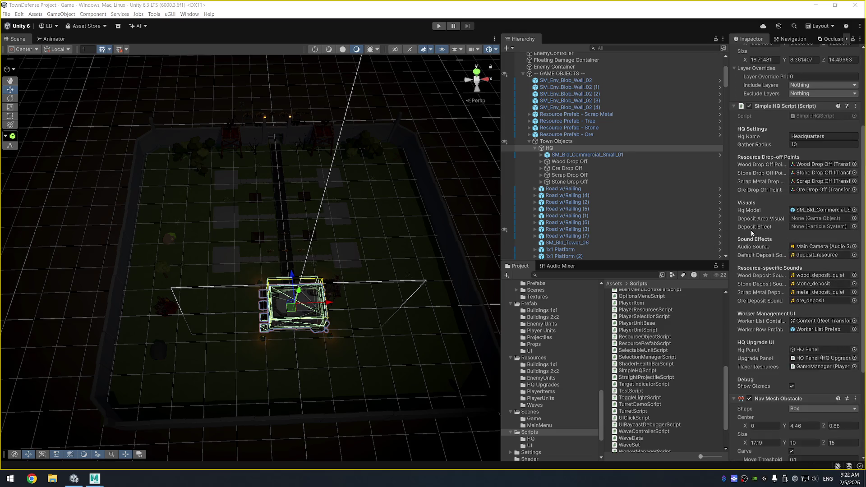
scroll(751, 229, down, 3)
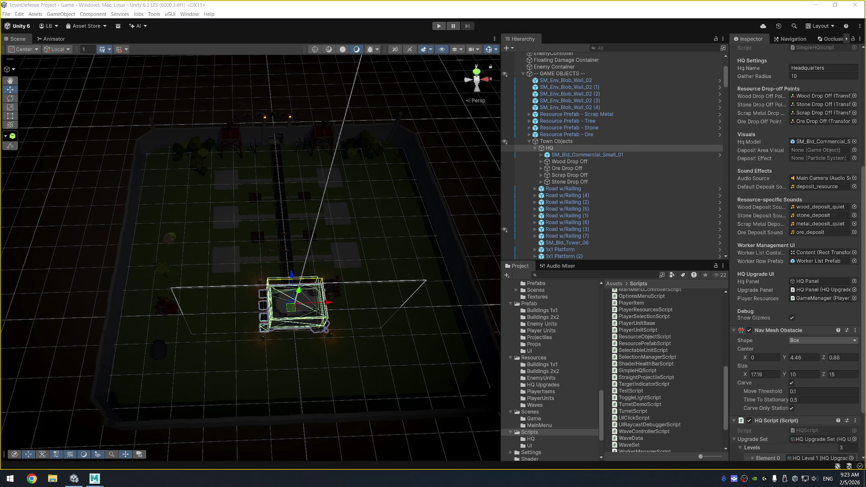
scroll(567, 160, up, 4)
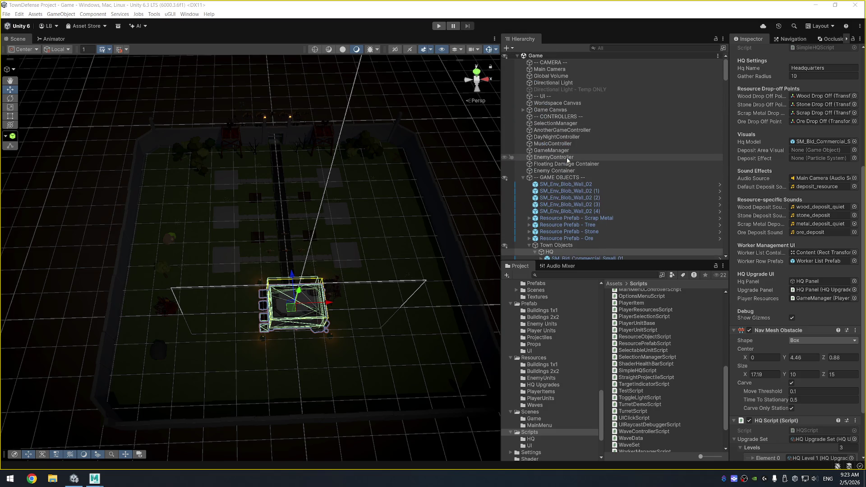
- Expand Game Canvas and HQ Panel, then ping the HQUpgradePanelScript file in the project
click(567, 110)
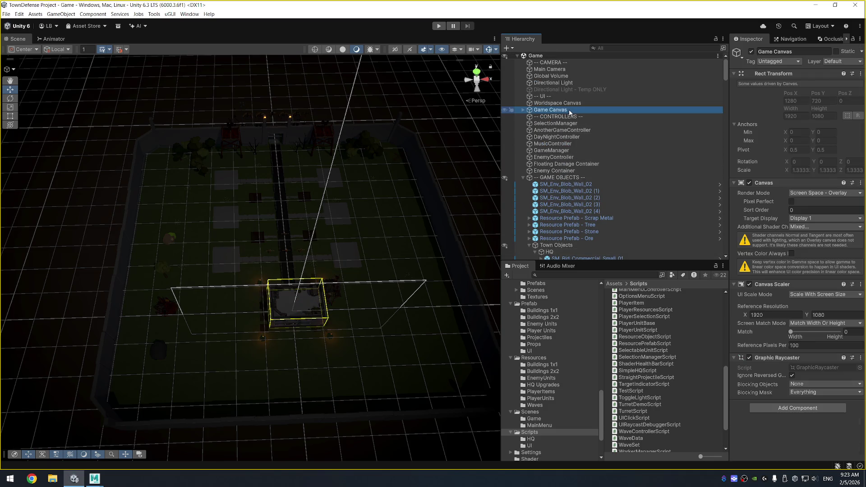
key(Right)
click(559, 146)
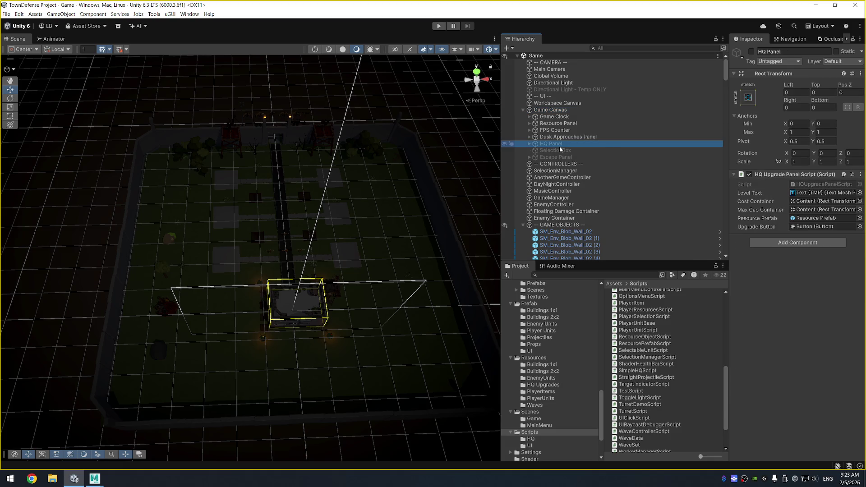
key(Right)
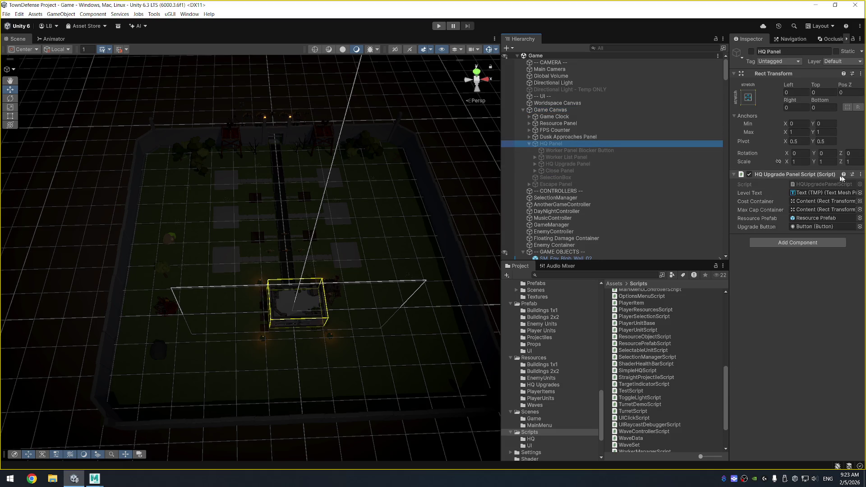
click(829, 185)
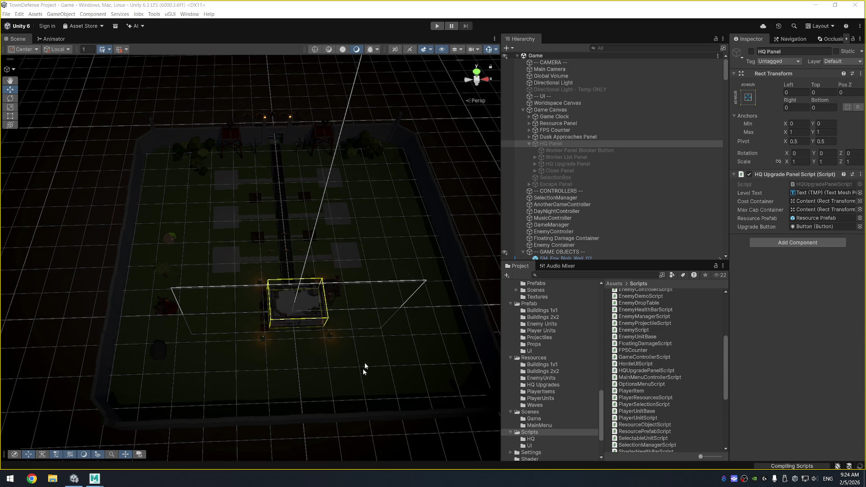
- Run the game, ping Main Camera's CameraMovementScript, then select HQ Panel to view its components
click(437, 27)
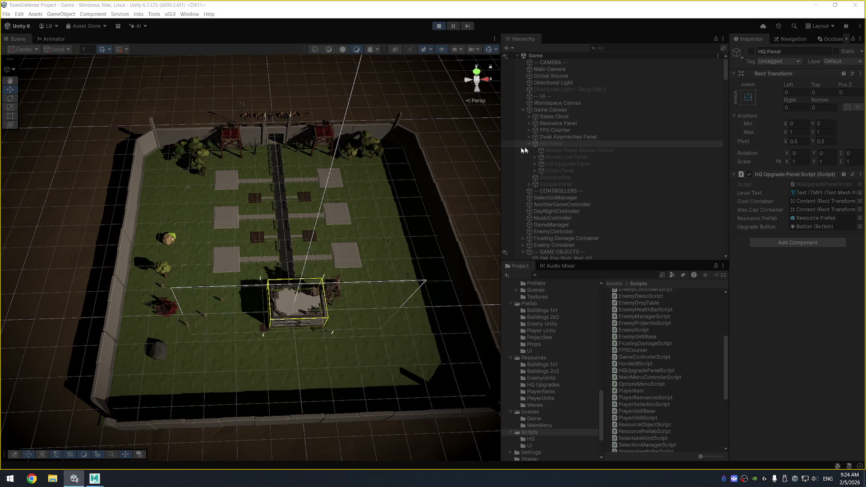
click(579, 69)
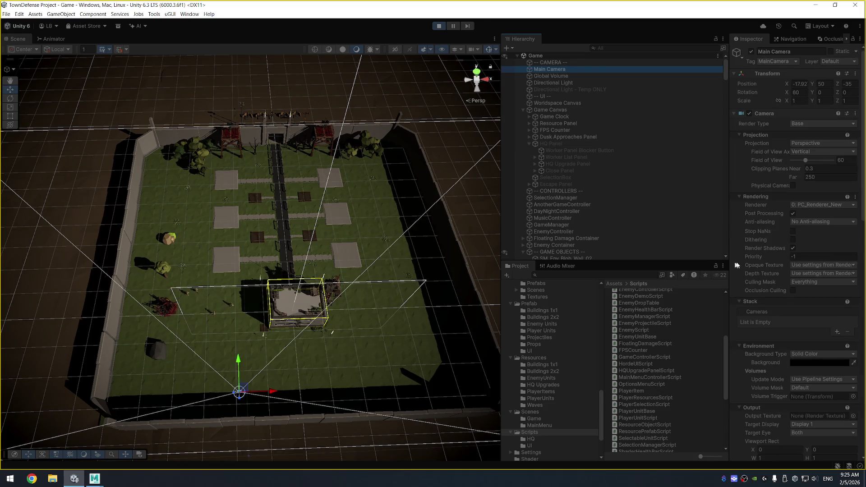
scroll(795, 271, down, 10)
scroll(797, 270, down, 5)
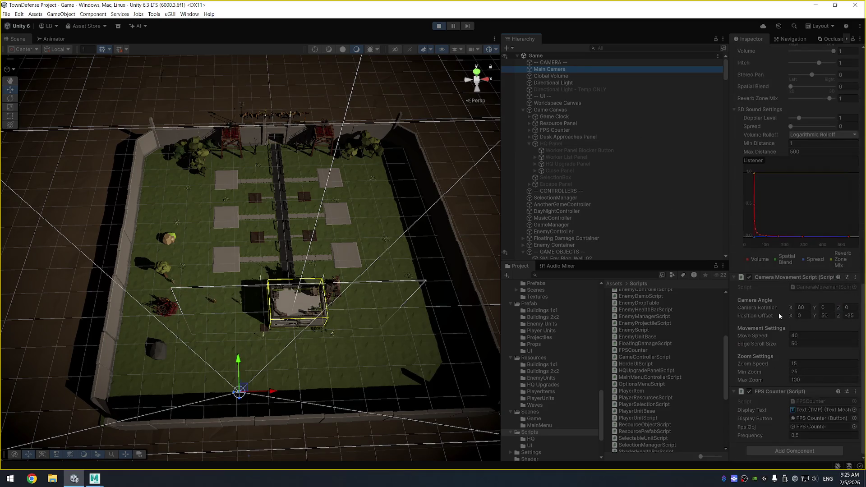
click(828, 289)
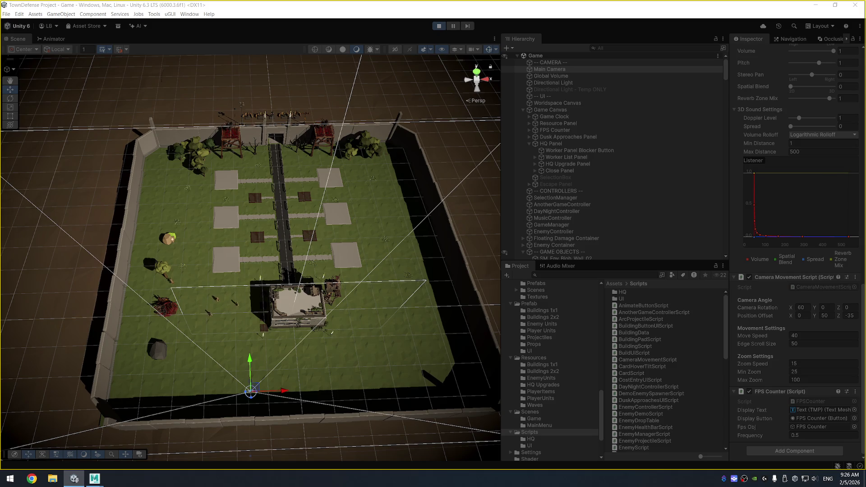
click(588, 143)
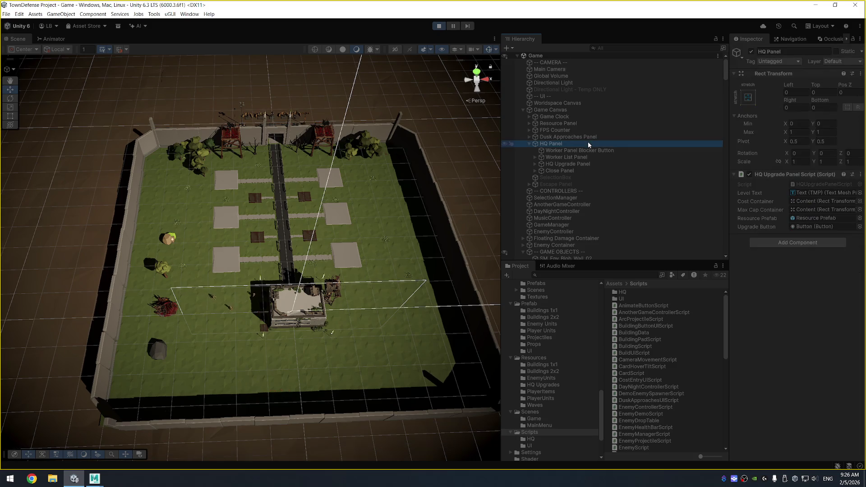
- Trace the Upgrade Button reference to its Button, ping HQUpgradePanelScript, and stop the game
click(830, 227)
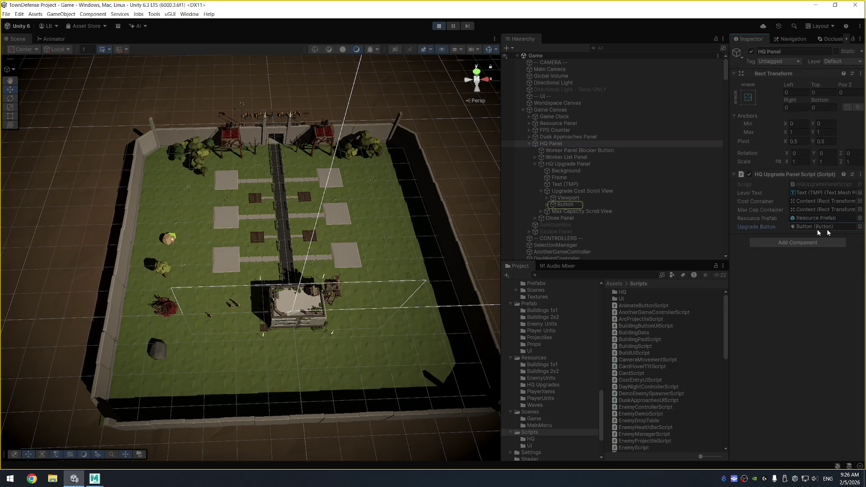
click(572, 205)
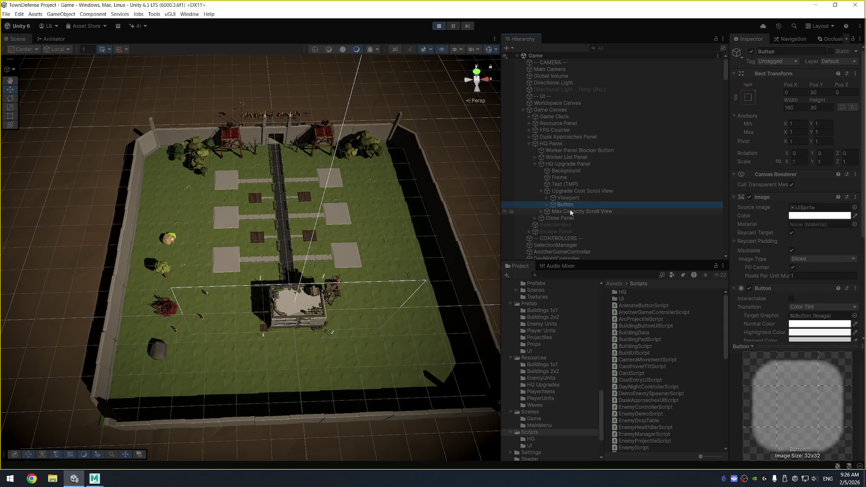
scroll(780, 225, down, 5)
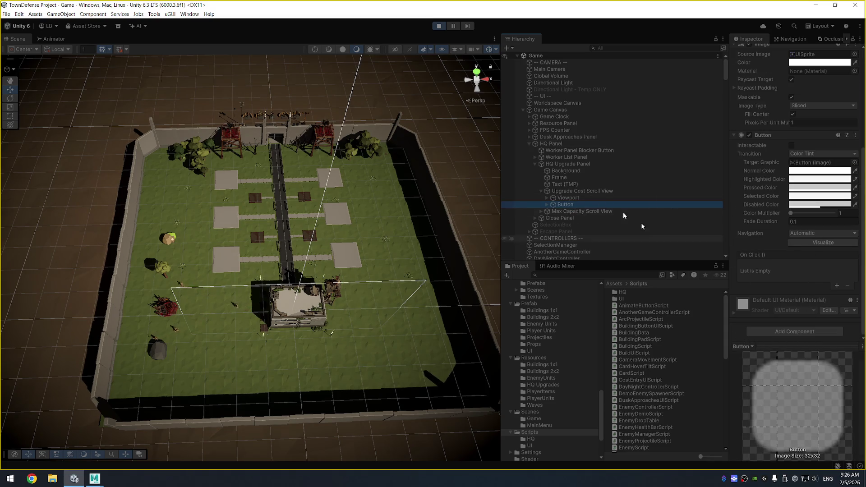
click(562, 143)
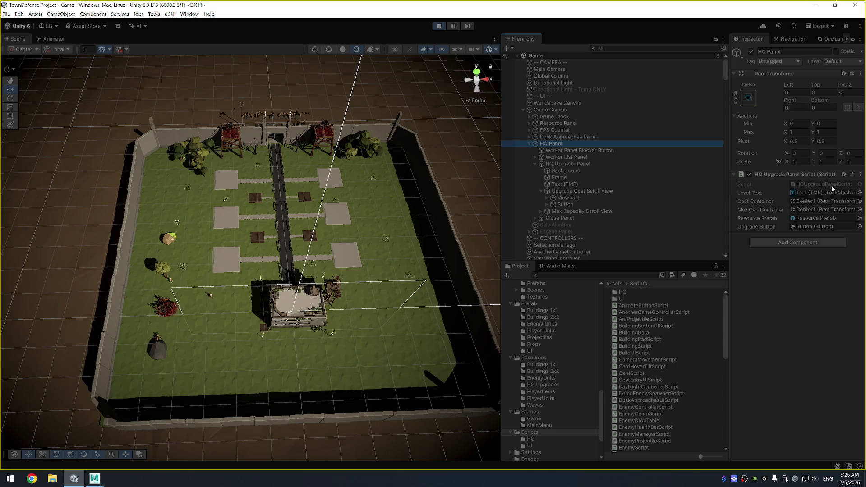
click(831, 186)
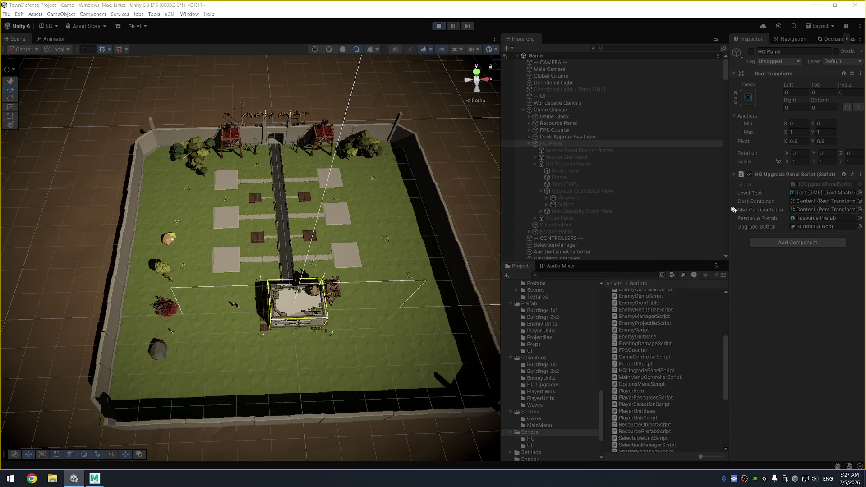
click(438, 26)
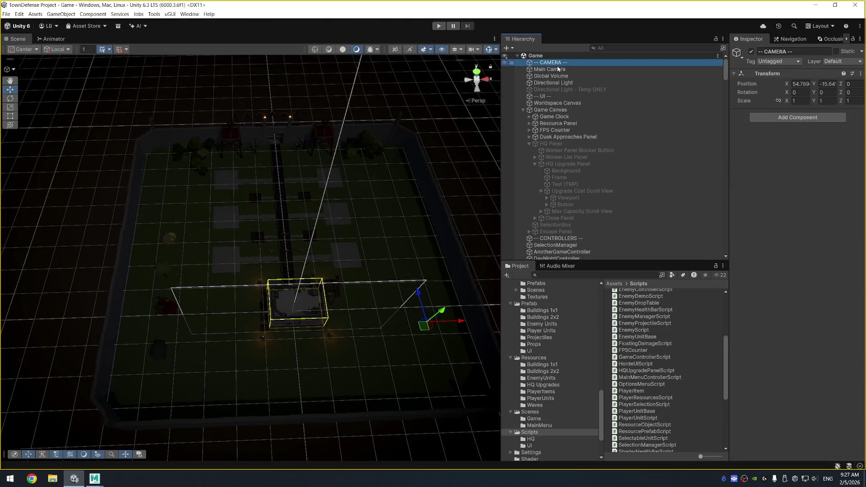
- Select the Main Camera and scroll its Inspector down to the Camera Movement Script values
click(558, 69)
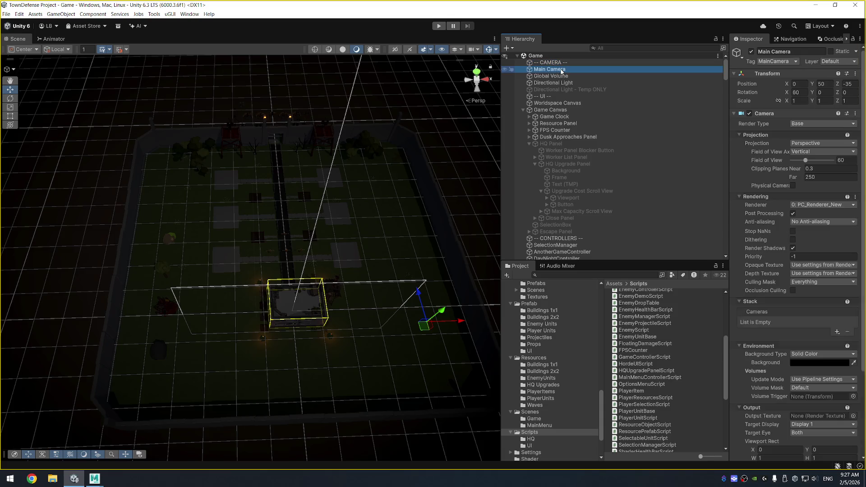
scroll(820, 281, down, 15)
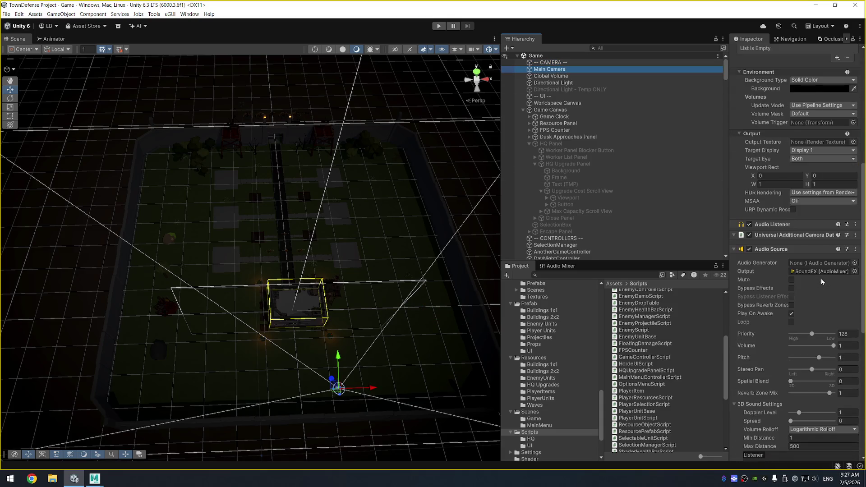
scroll(808, 288, down, 3)
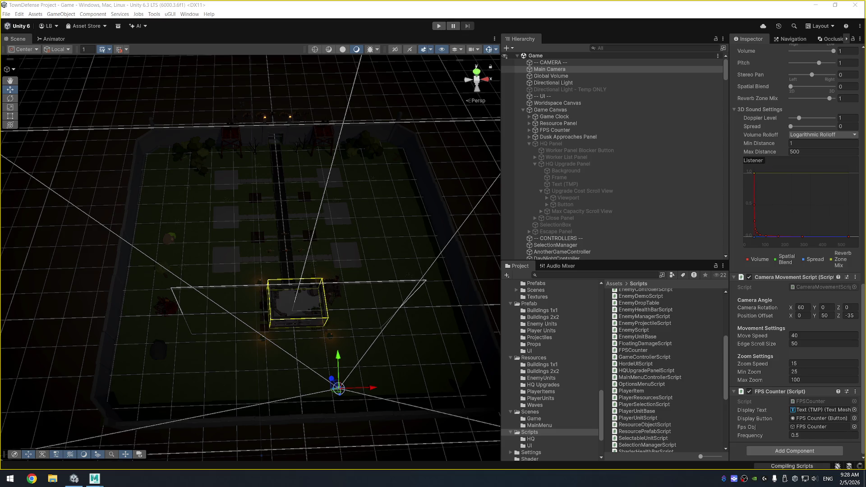
key(alt+Tab)
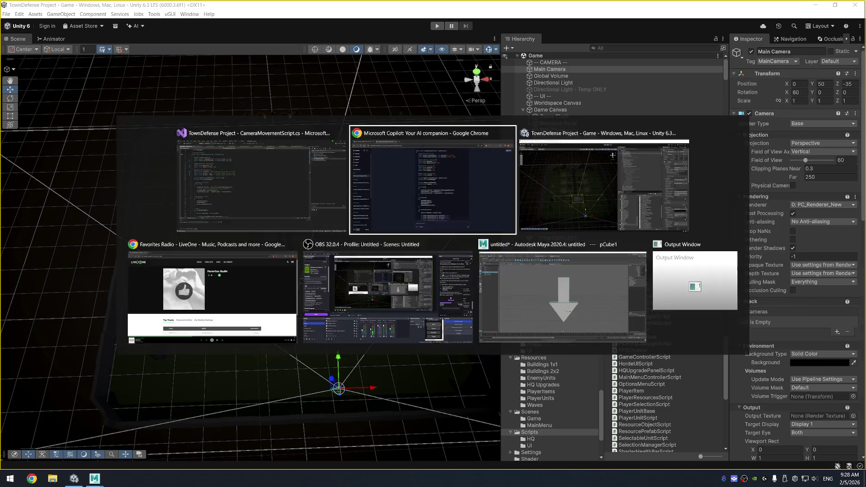
key(alt+Tab)
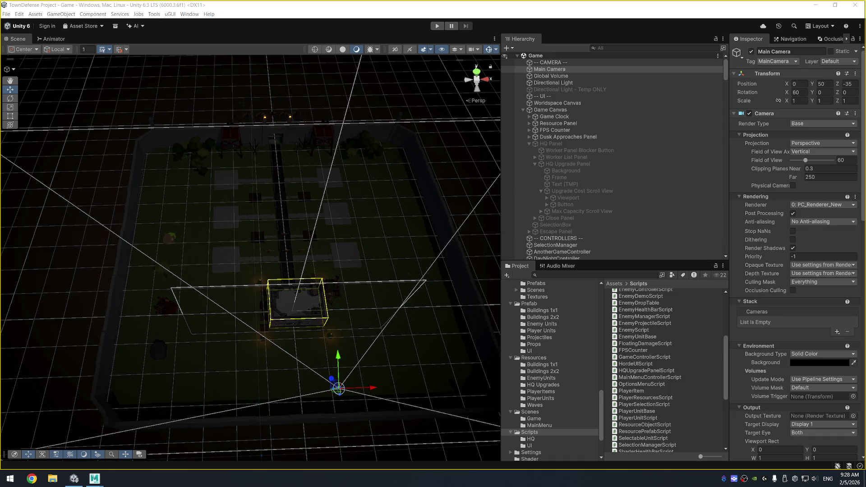
key(alt+Tab)
key(super)
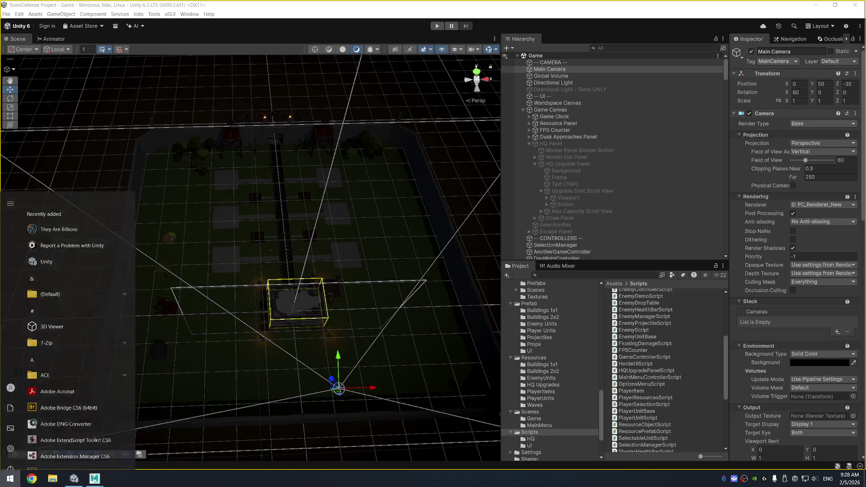
text(notepad++)
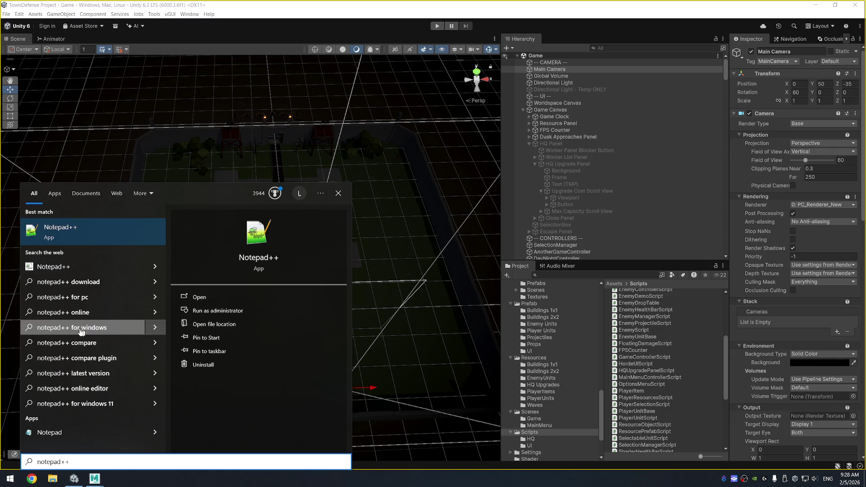
click(72, 437)
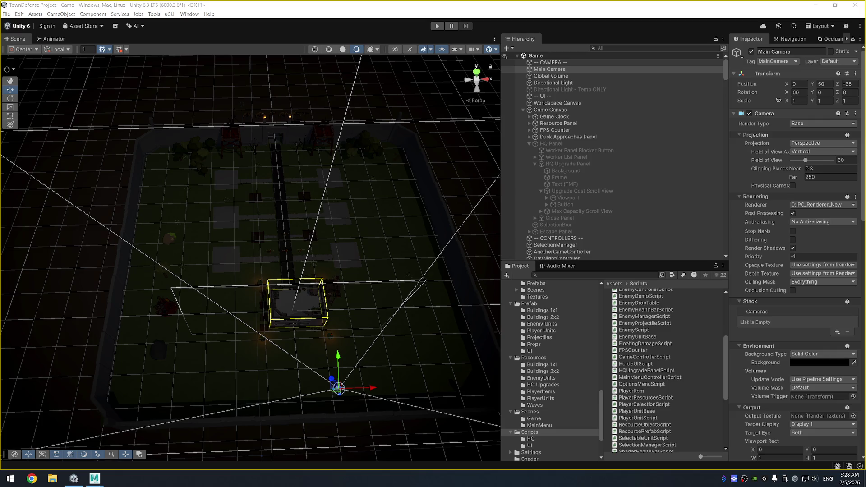
key(alt+Tab)
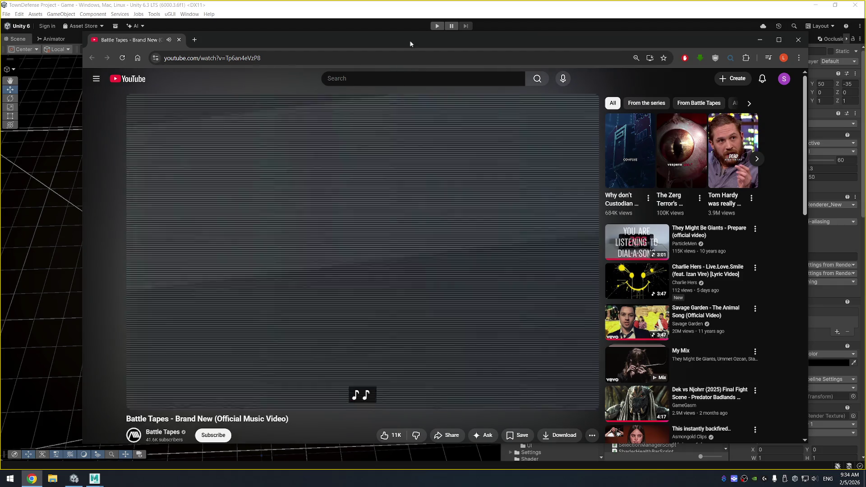
- Move the Chrome window aside and switch back to the Unity editor
drag(410, 43, 401, 43)
key(alt+Tab)
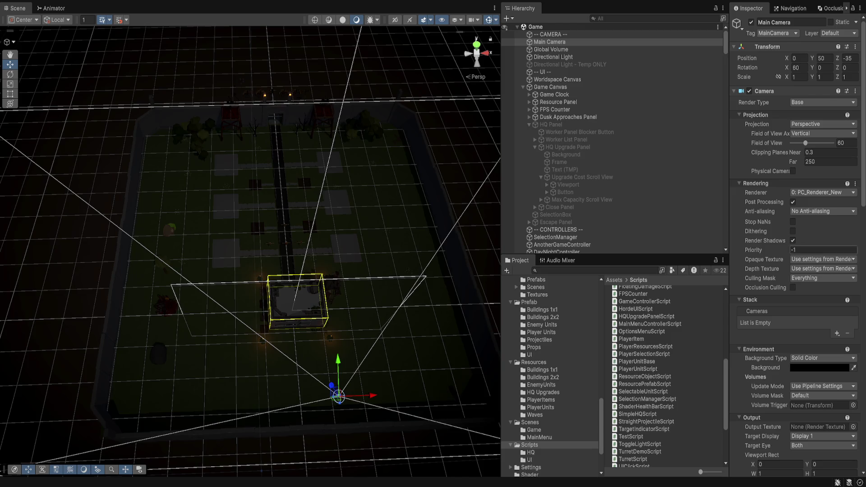
- Select HQ Panel under Game Canvas to show its HQ Upgrade Panel Script references
click(551, 124)
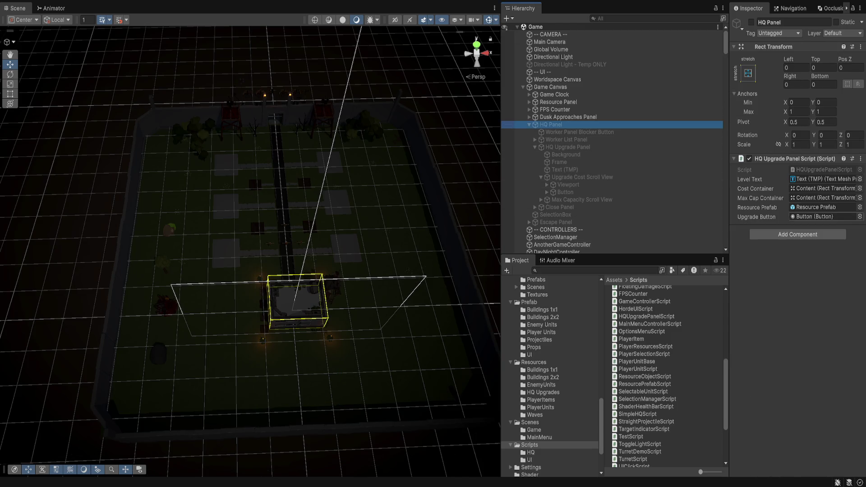
- Ping the HQUpgradePanelScript file in the Scripts folder, then activate the HQ Panel
click(824, 170)
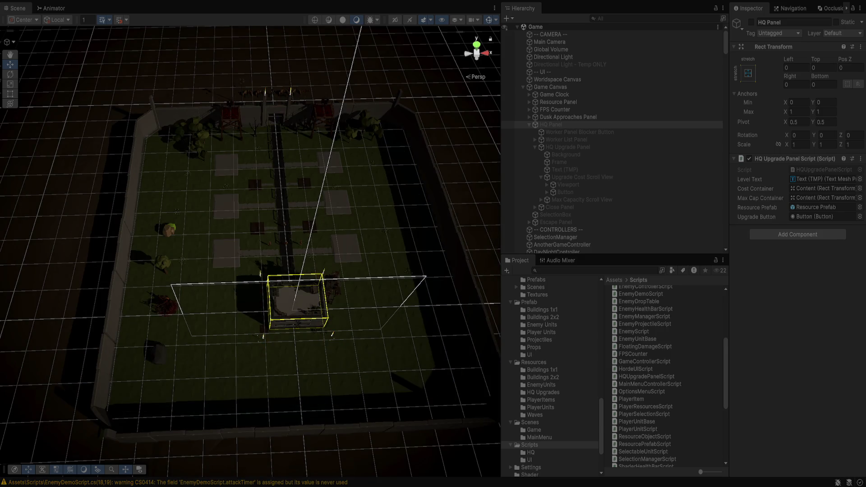
key(alt+shift+a)
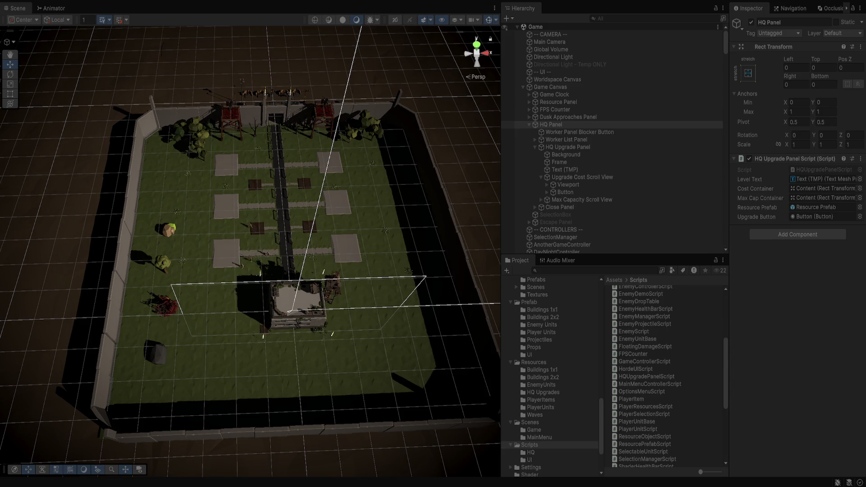
- Toggle the HQ Panel's active state, check HQ Upgrade Panel, then return to HQ Panel's script references
key(alt+shift+a)
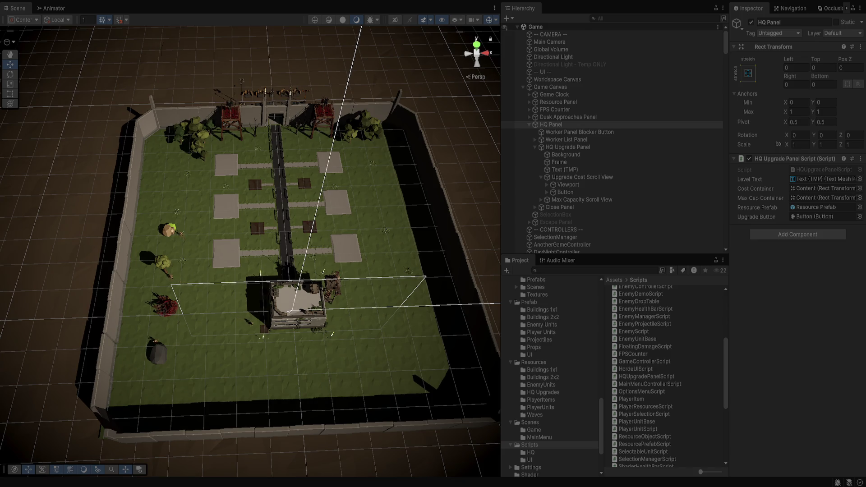
click(567, 147)
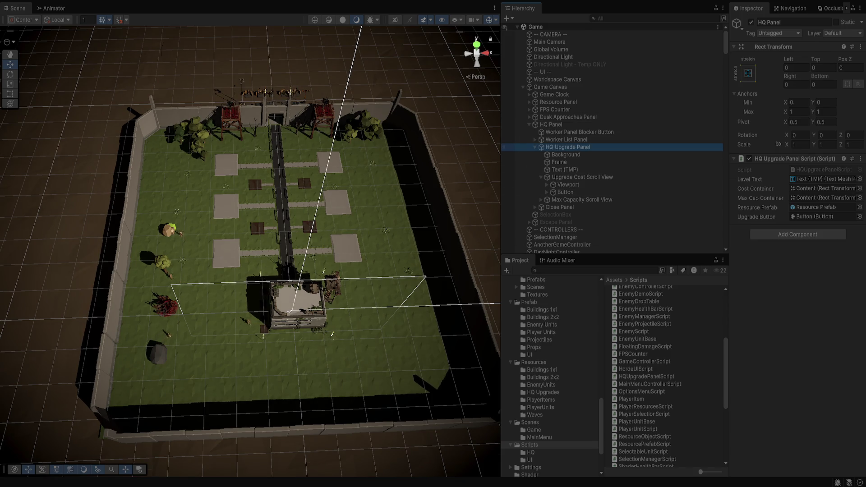
click(551, 125)
scroll(586, 135, down, 8)
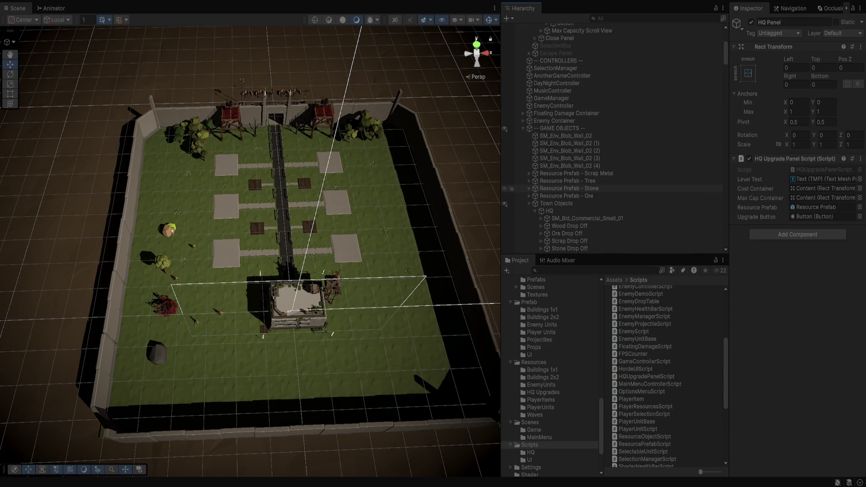
- Review the HQ building under Town Objects, its drop-off points and three upgrade levels, then reselect HQ Panel
click(556, 204)
click(549, 211)
scroll(793, 225, down, 10)
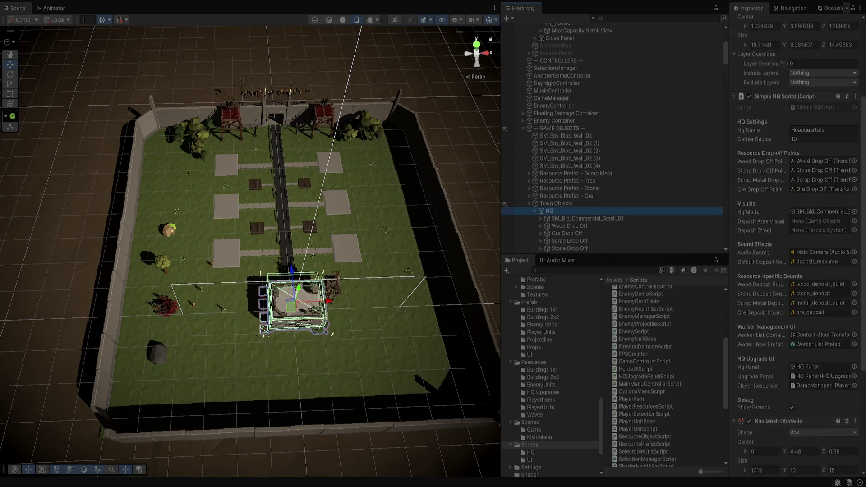
scroll(794, 244, down, 2)
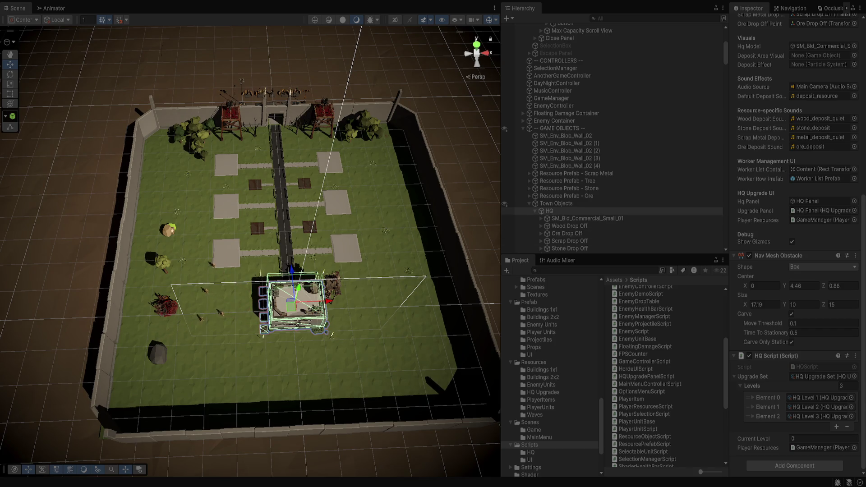
scroll(796, 244, up, 3)
scroll(796, 244, up, 10)
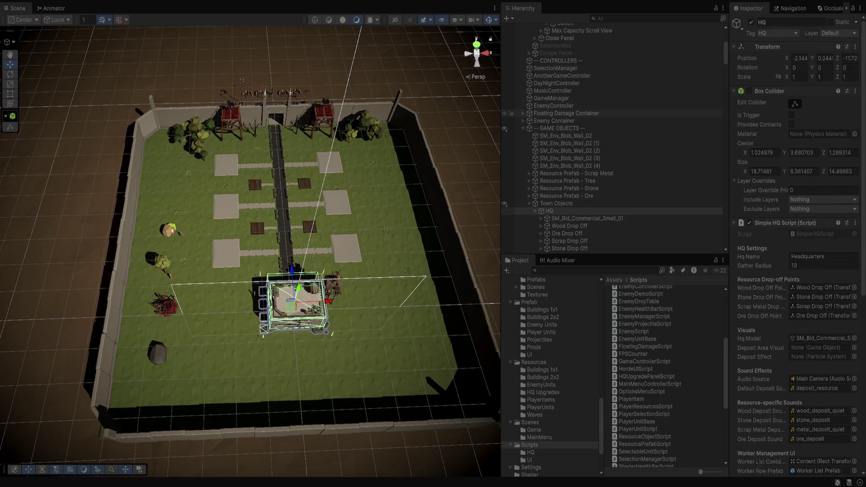
scroll(613, 136, up, 6)
click(551, 124)
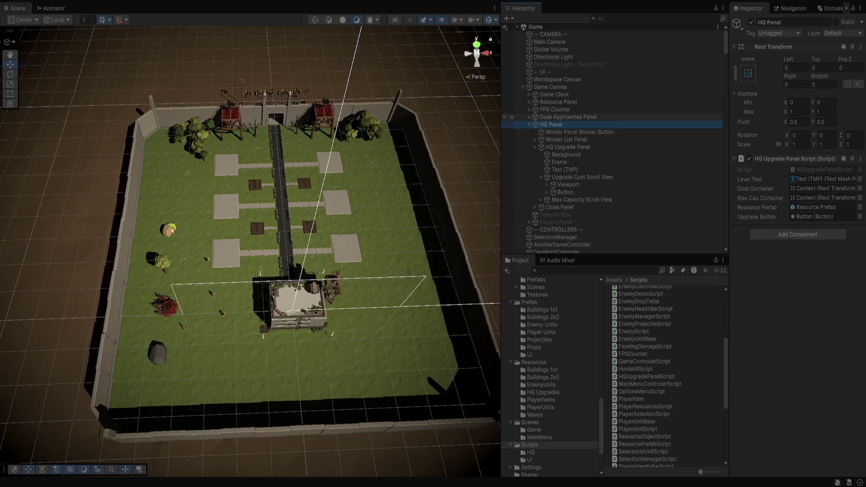
- Expand HQ Upgrade Panel's Upgrade Cost Scroll View down through Viewport to Content
click(567, 147)
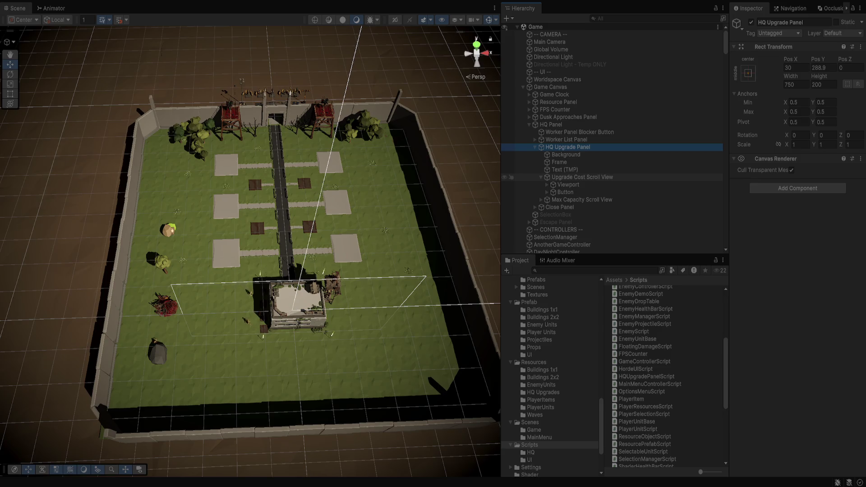
click(581, 176)
click(568, 185)
click(547, 185)
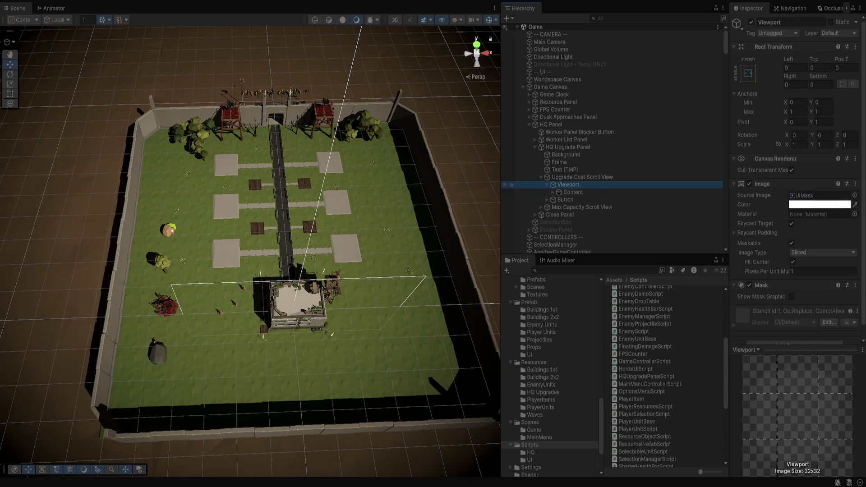
click(573, 192)
click(553, 192)
- Inspect the first Resource Prefab(Clone) entry, then exit Play mode with Ctrl+P
click(598, 199)
scroll(796, 190, down, 3)
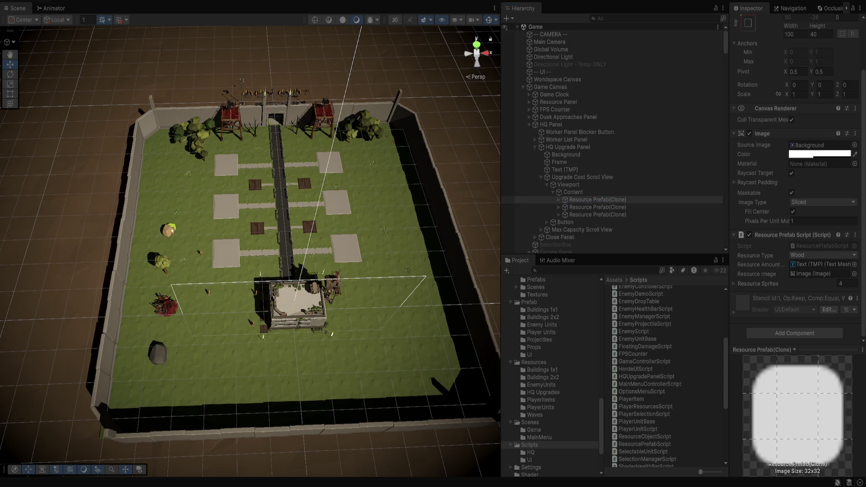
key(alt+Tab)
key(ctrl+p)
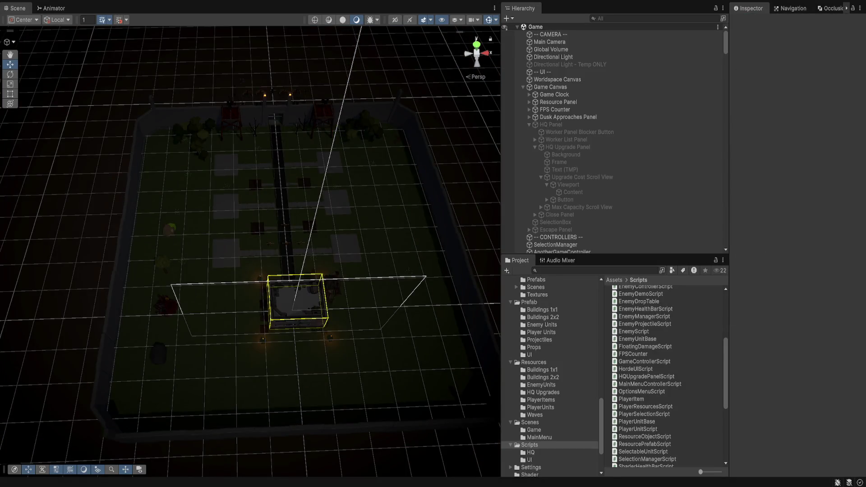
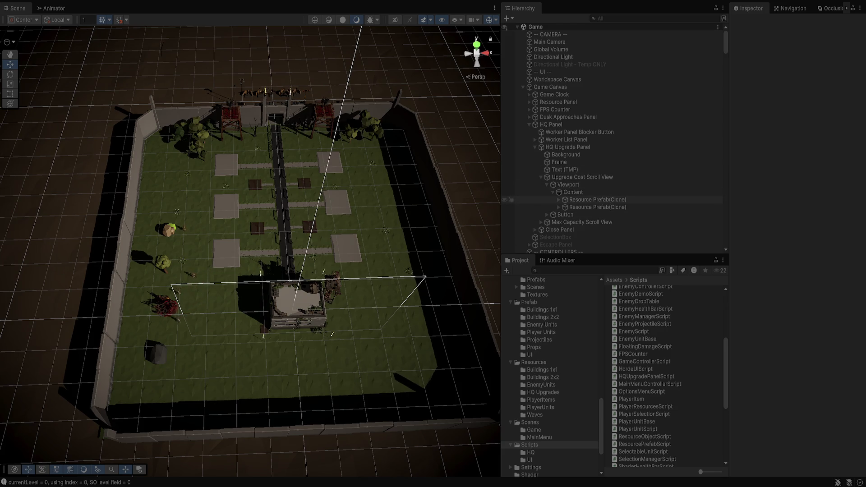
- Select the HQ Upgrade Panel's Button, then toggle Interactable on and back off
click(565, 214)
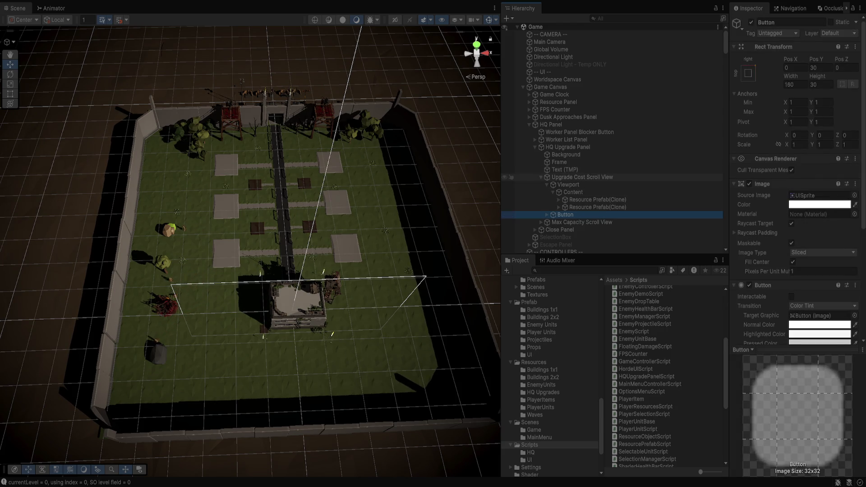
scroll(564, 176, down, 4)
scroll(796, 180, down, 1)
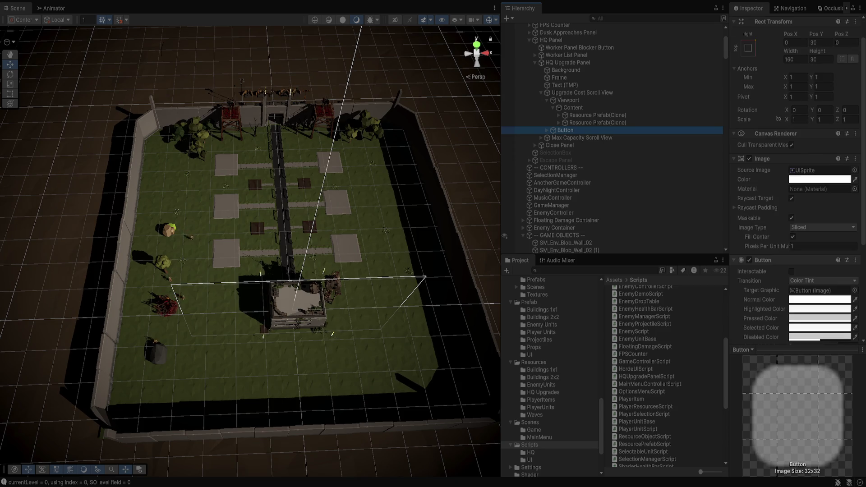
scroll(796, 180, down, 3)
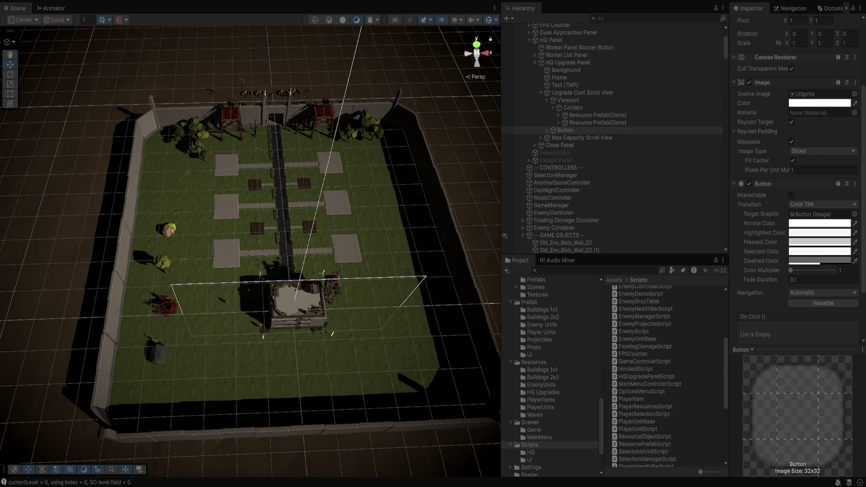
click(791, 195)
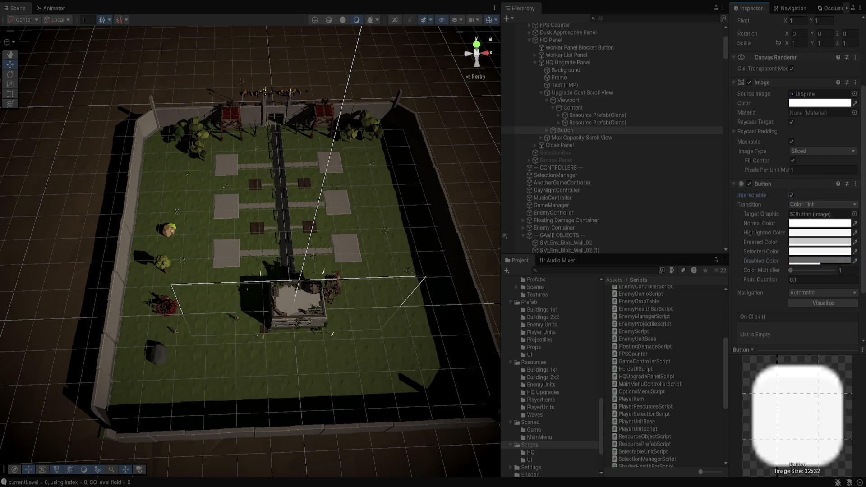
click(791, 195)
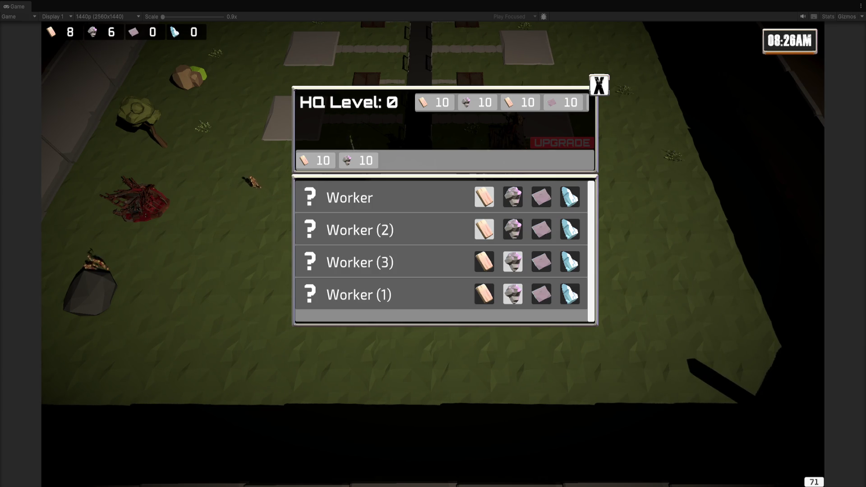
- Reopen the HQ panel, put Worker (3) and Worker (2) on pink, and upgrade HQ to level 1
click(231, 204)
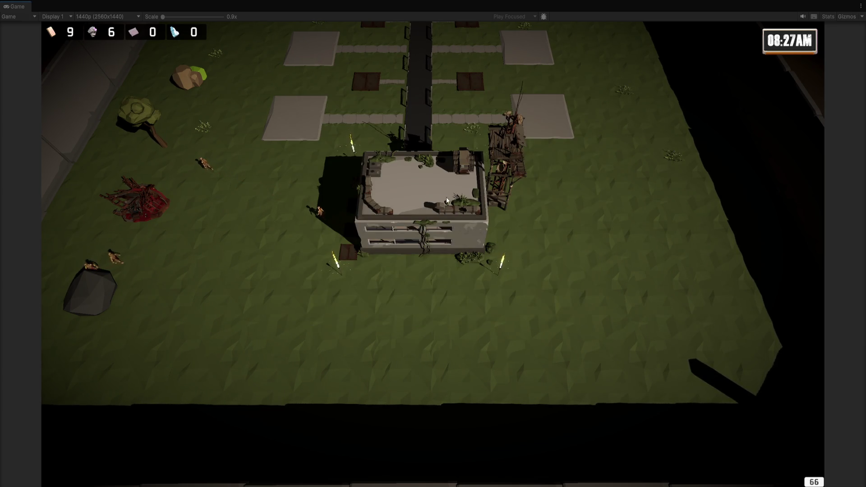
click(446, 197)
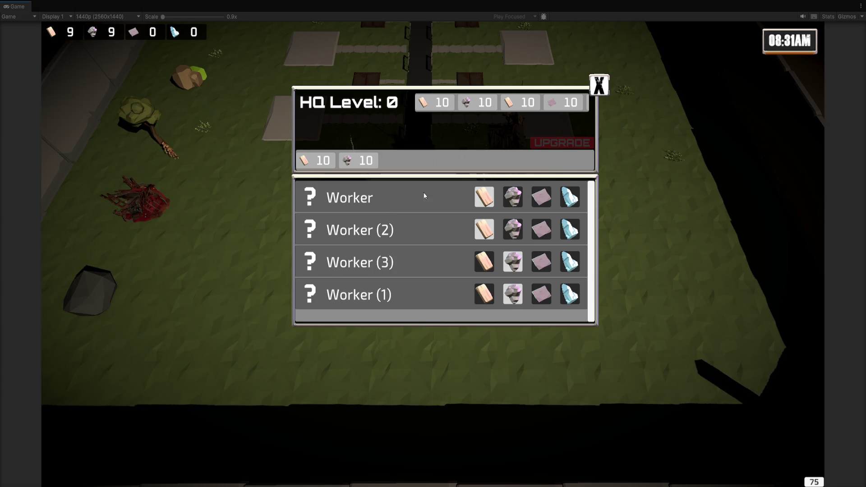
click(548, 263)
click(541, 231)
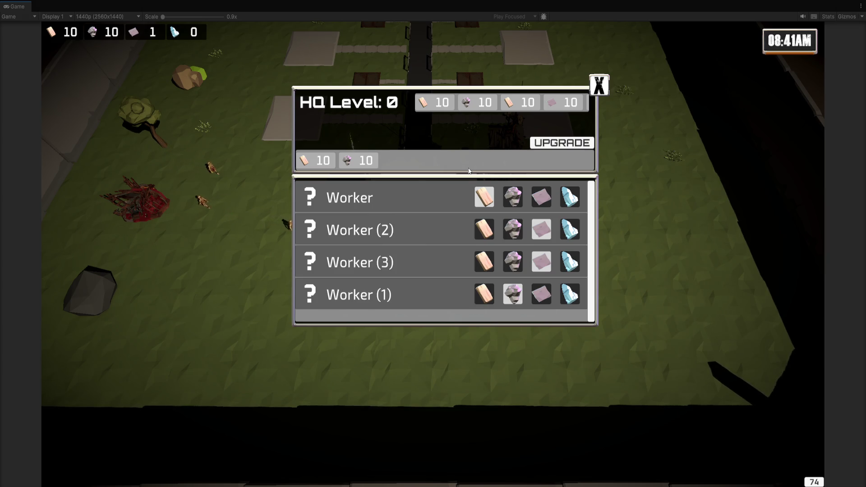
click(550, 144)
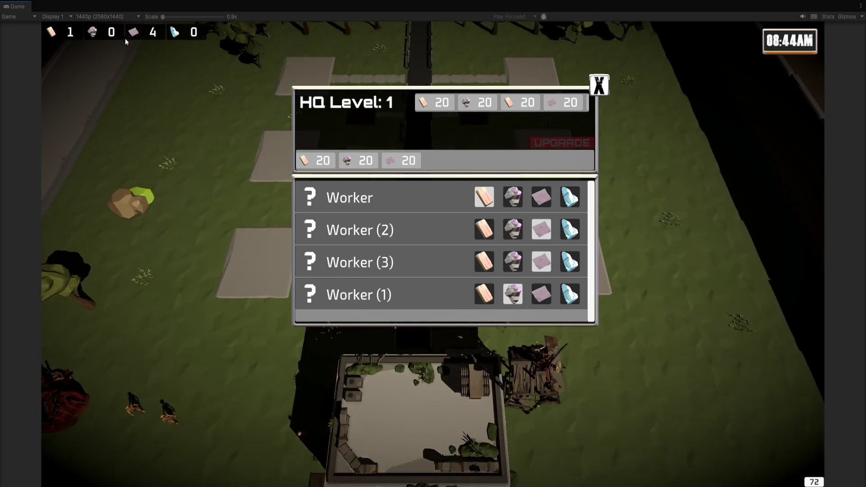
- Send Workers (1)–(3) to wood, then switch all four workers to the pink resource
mouse_move(403, 481)
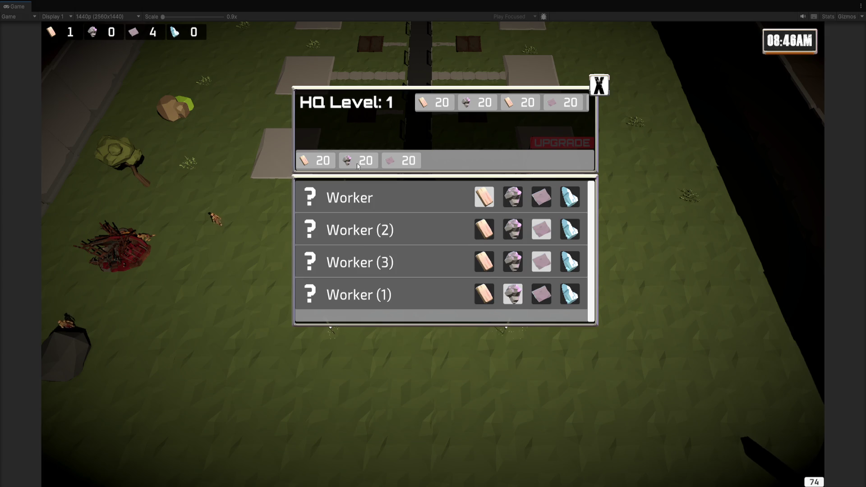
click(483, 230)
click(484, 262)
click(485, 296)
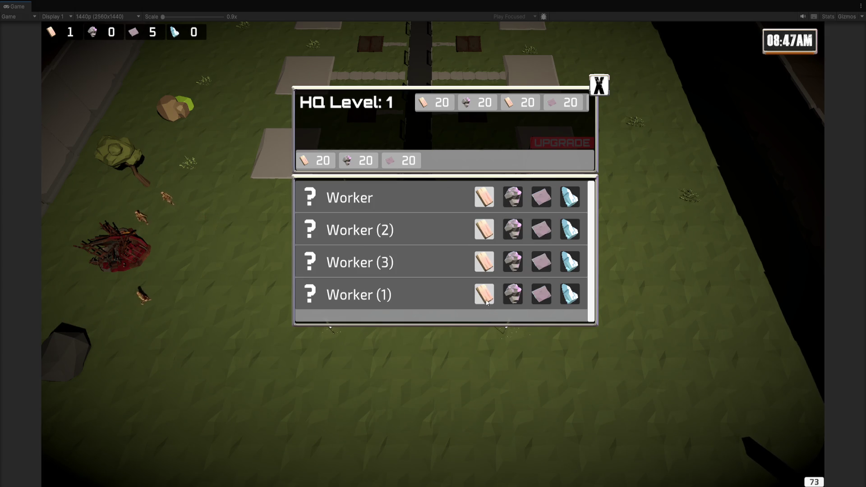
click(542, 206)
click(541, 230)
click(541, 262)
click(540, 294)
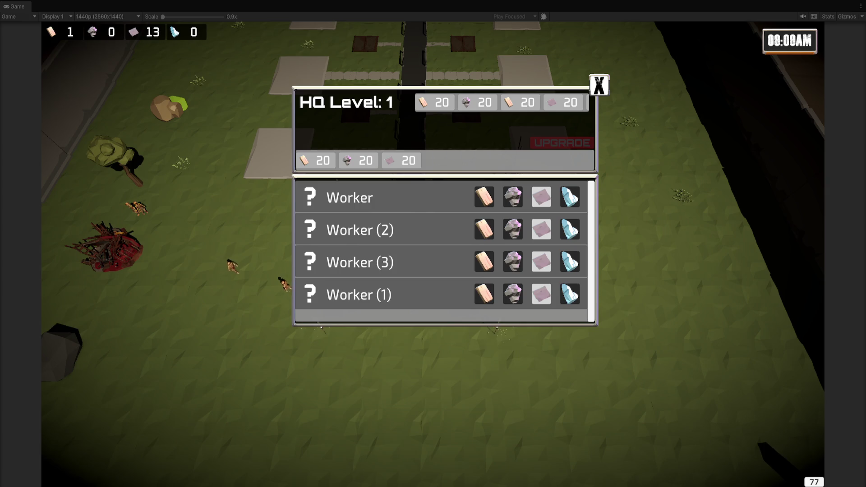
- Assign all four workers to gather stone
click(513, 262)
click(513, 229)
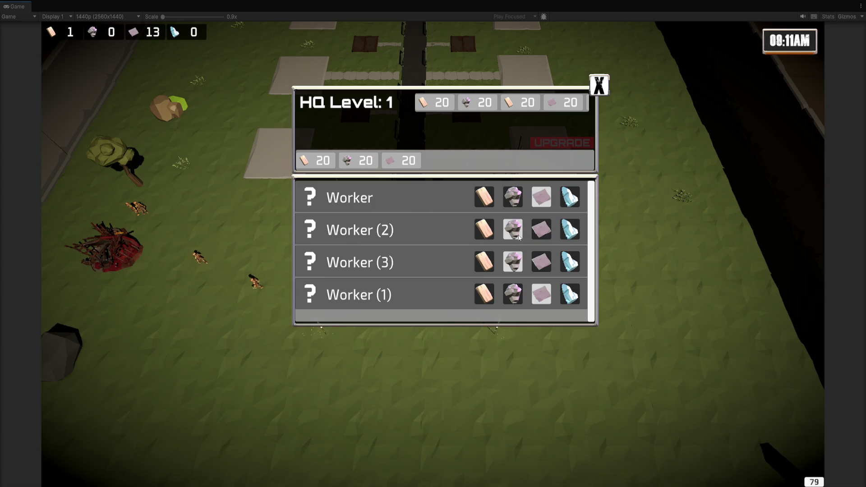
click(513, 197)
click(513, 294)
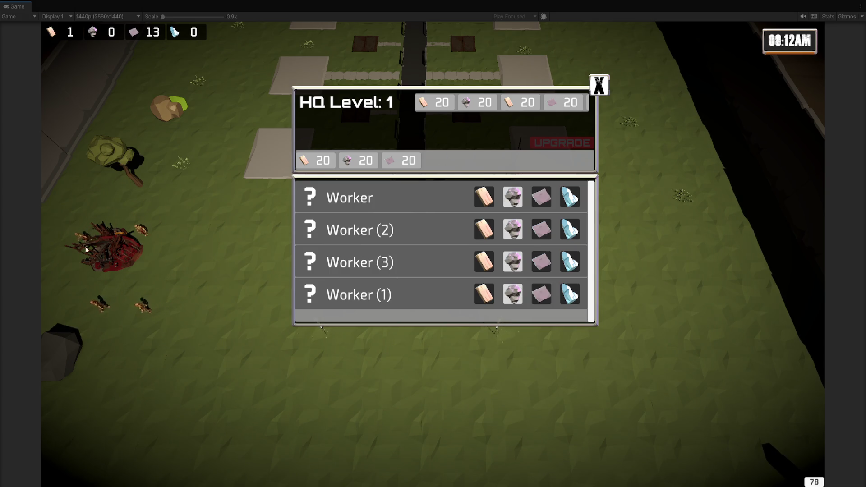
- Pan the camera over the map, close the HQ upgrade panel and stop the game
drag(222, 271, 685, 250)
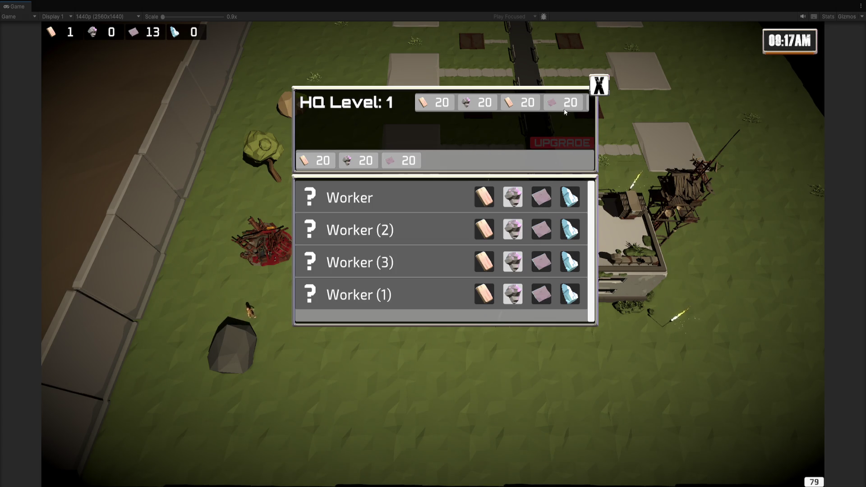
key(w)
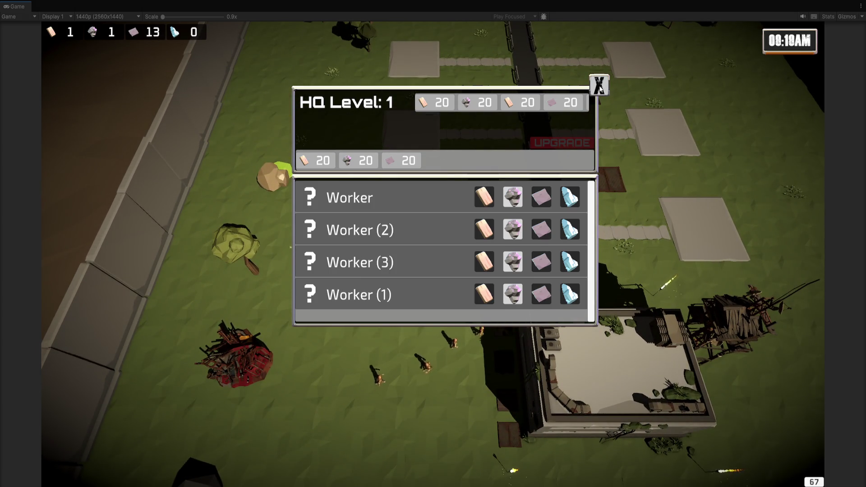
click(599, 85)
key(d)
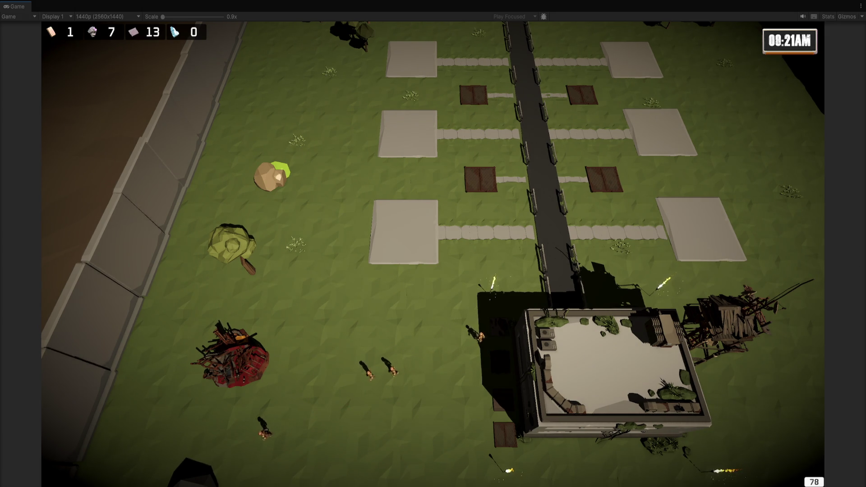
key(ctrl+p)
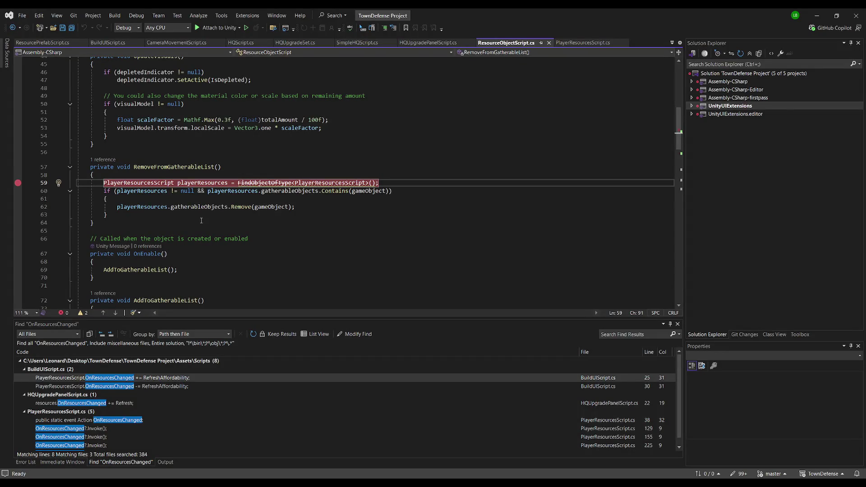
- Scroll down ResourceObjectScript.cs to the GetRandomAccessPoint method
click(261, 227)
scroll(266, 221, down, 9)
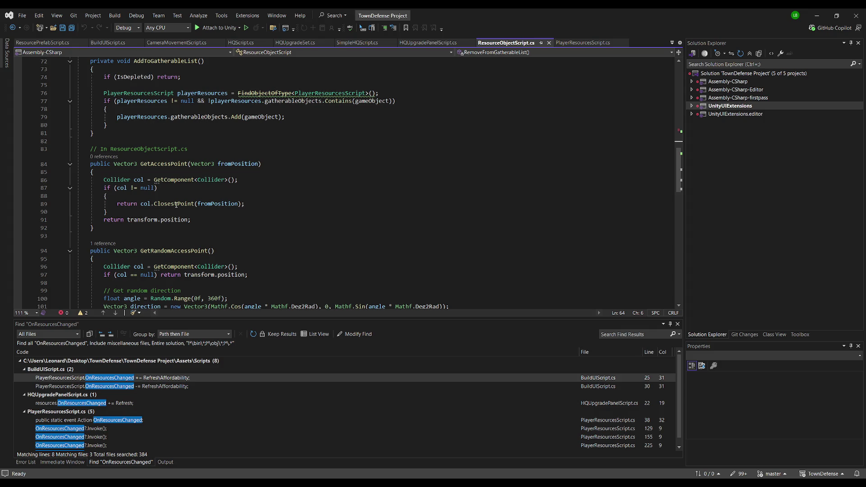
scroll(180, 231, down, 4)
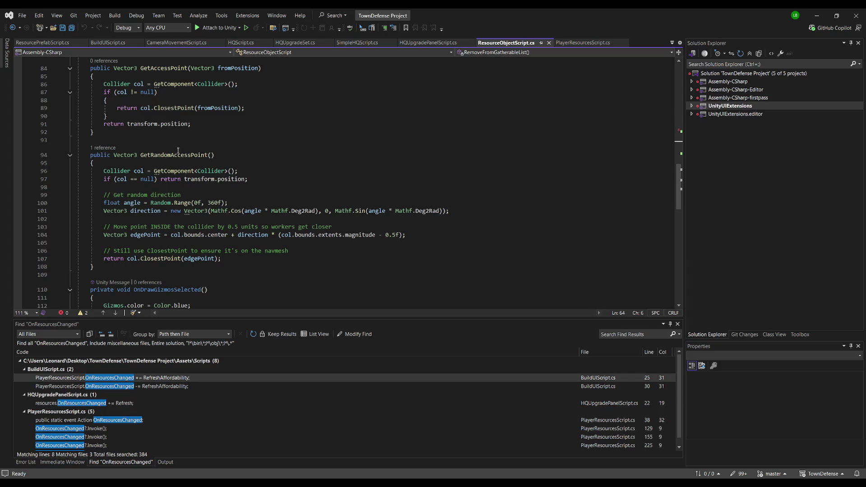
click(120, 143)
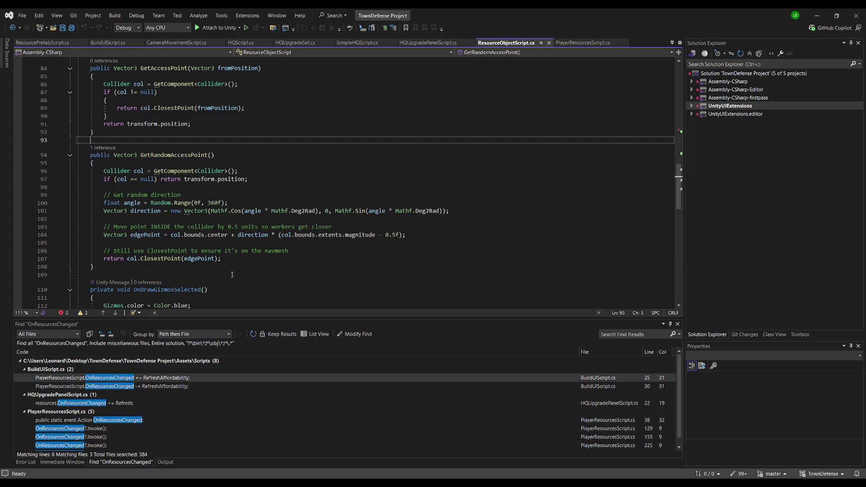
click(228, 244)
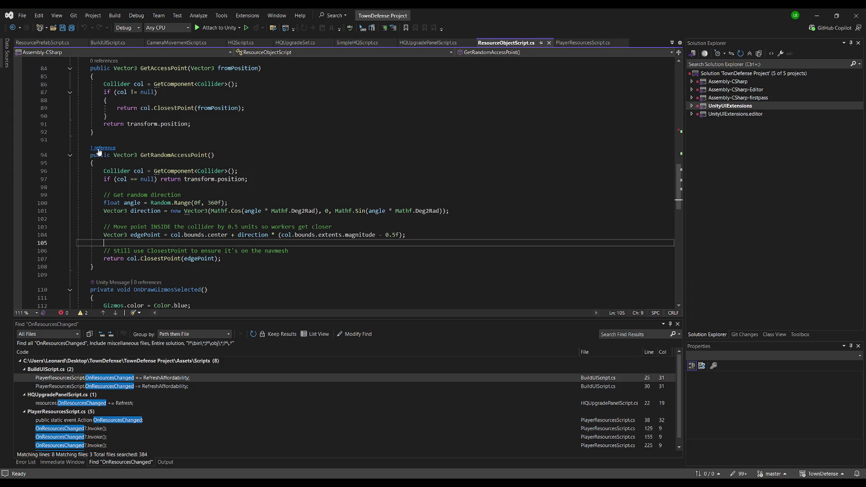
- Jump to GetRandomAccessPoint's one reference in OnDrawGizmosSelected, then select GetAccessPoint to check usages
click(105, 148)
double_click(136, 126)
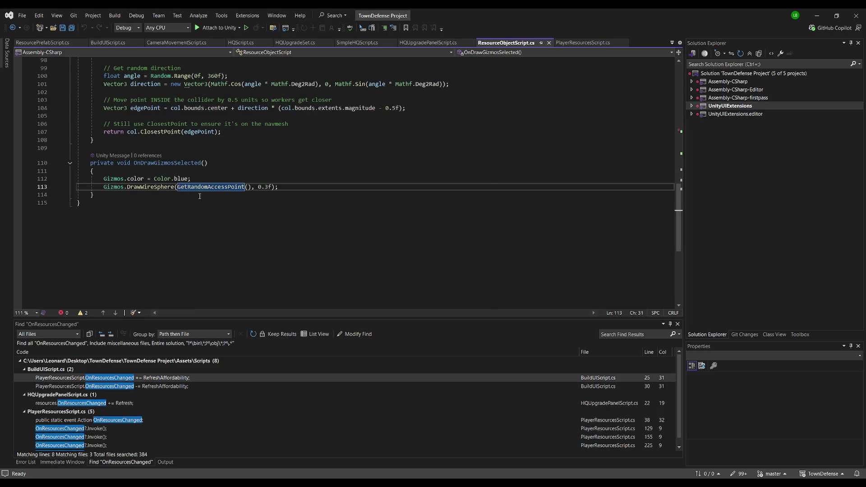
scroll(169, 199, up, 5)
scroll(170, 198, up, 4)
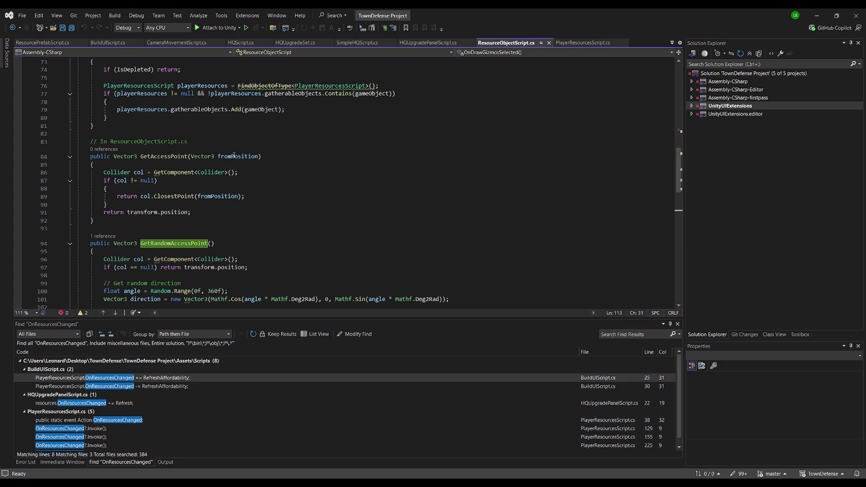
scroll(234, 156, down, 1)
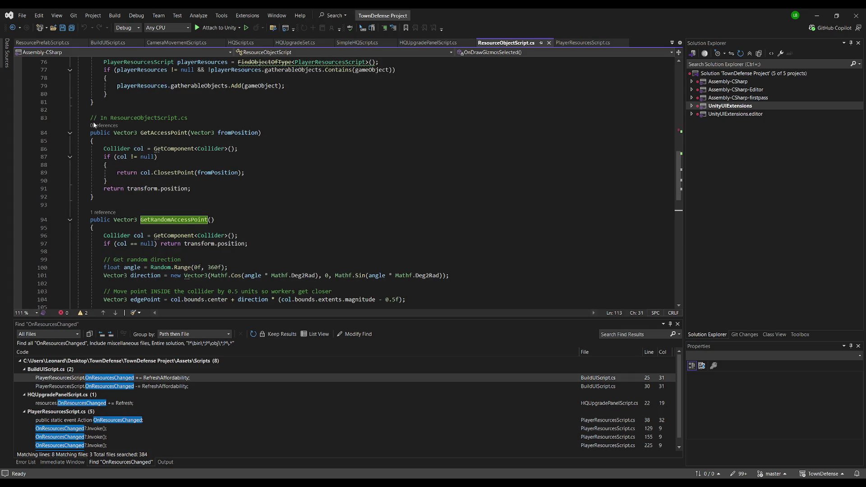
double_click(170, 133)
key(ctrl+c)
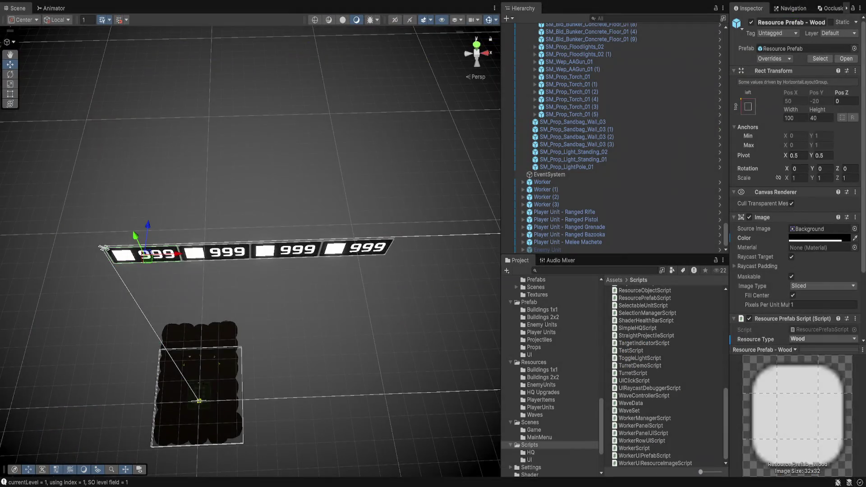
- Search WorkerScript.cs for GetAccessPoint, then close the Find widget
click(634, 448)
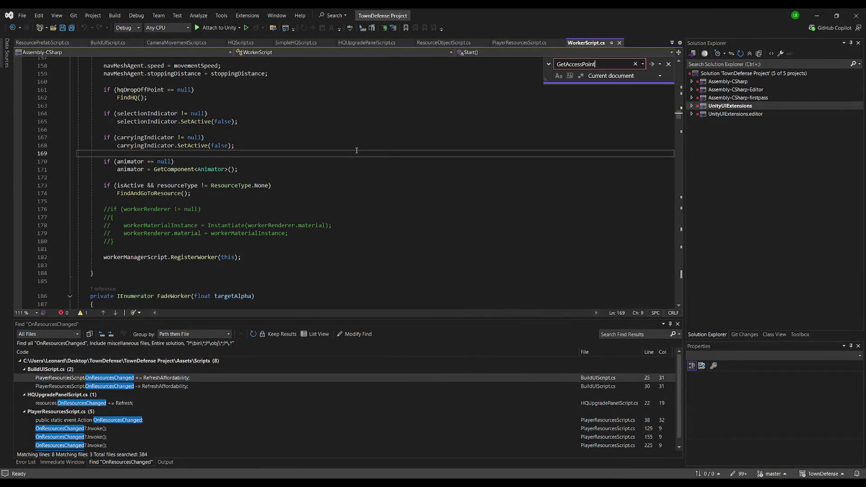
key(Return)
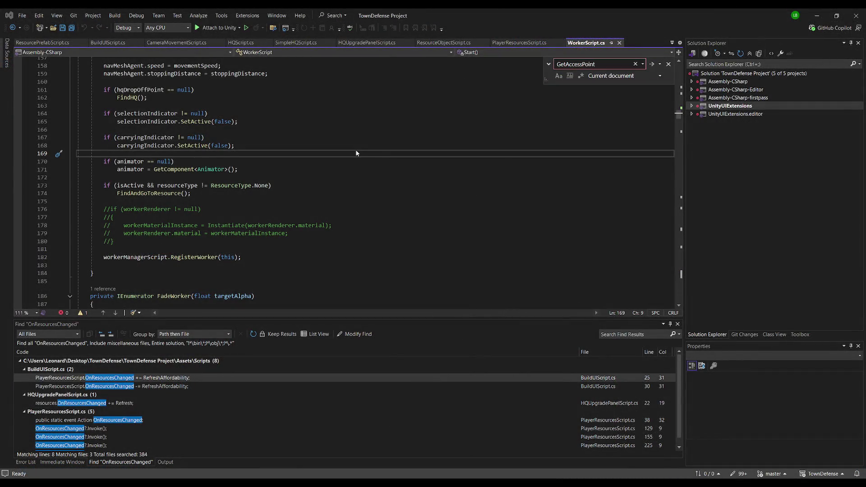
key(End)
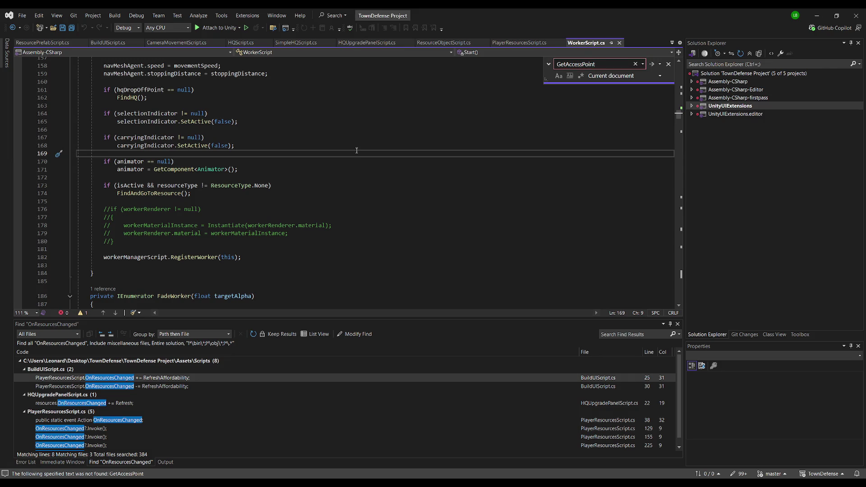
key(Escape)
- Scroll from the end of WorkerScript.cs up to the closestResource block in FindAndGoToResource()
key(ctrl+End)
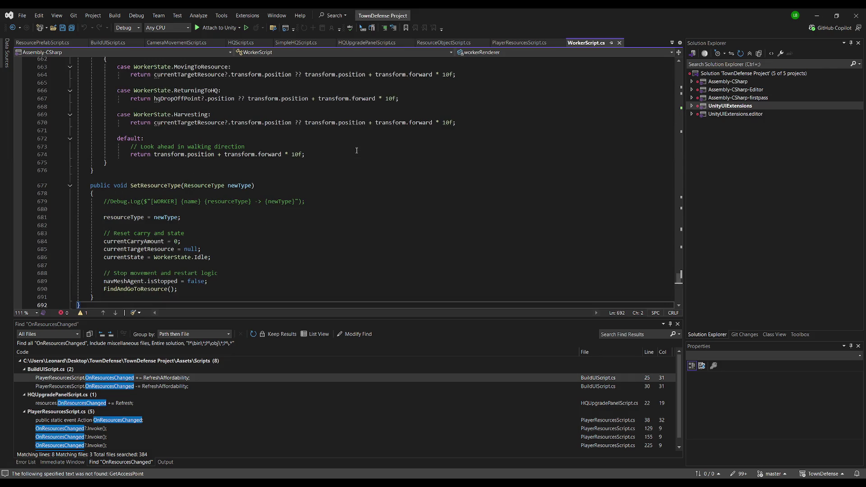
scroll(356, 151, up, 8)
scroll(356, 150, up, 13)
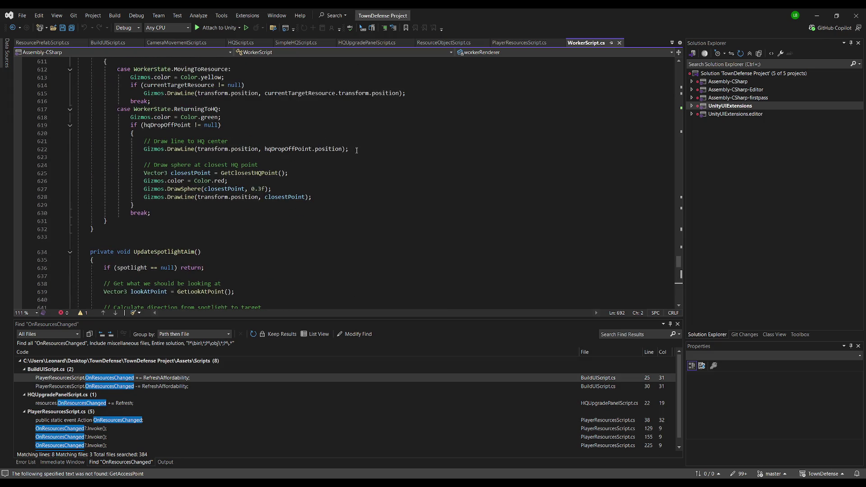
scroll(357, 150, up, 6)
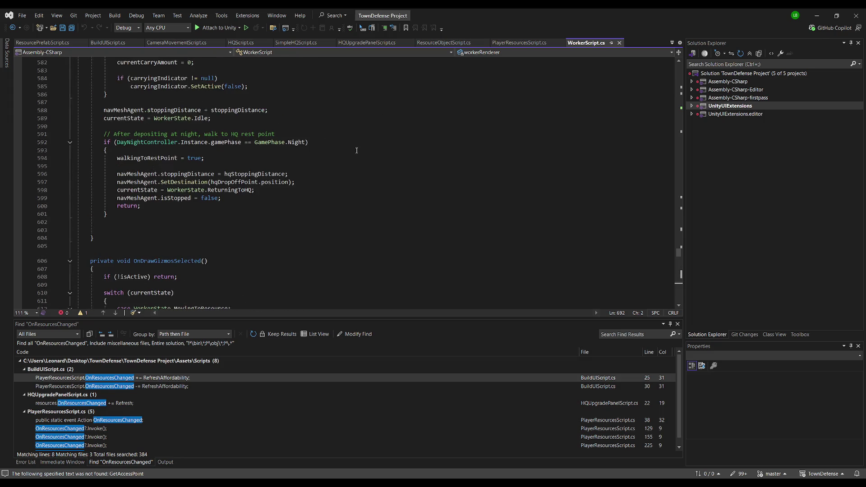
scroll(356, 150, up, 4)
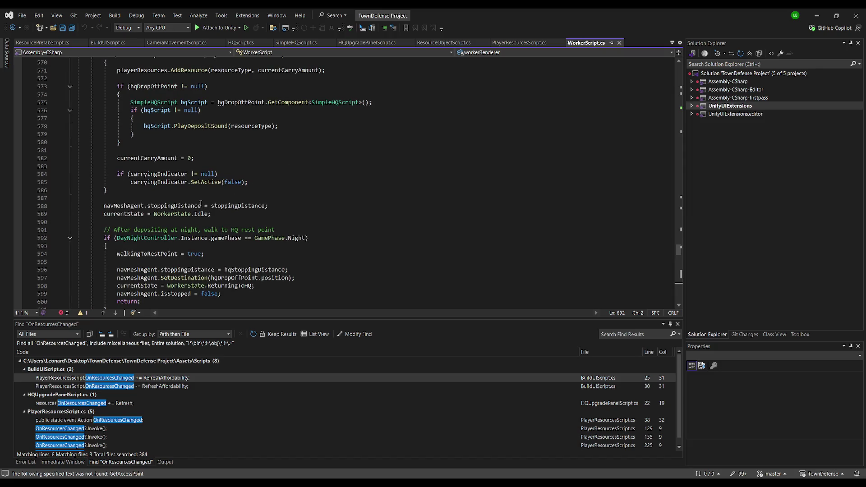
scroll(201, 203, up, 6)
scroll(167, 184, up, 4)
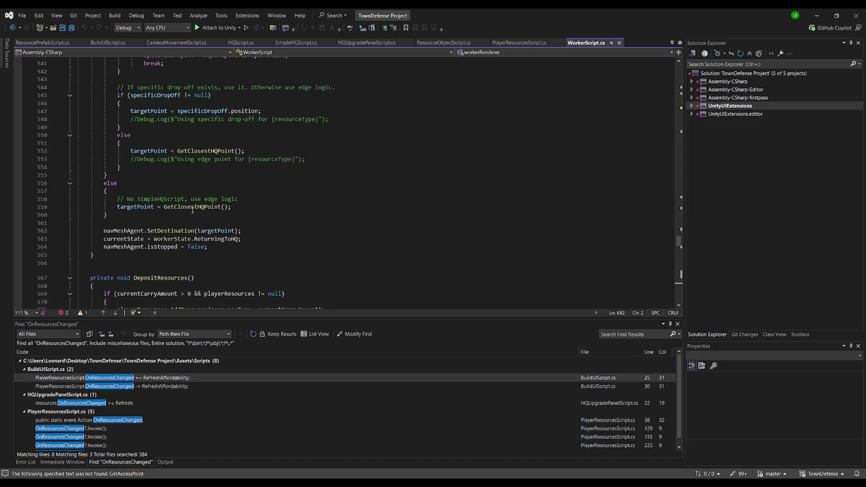
scroll(193, 211, up, 10)
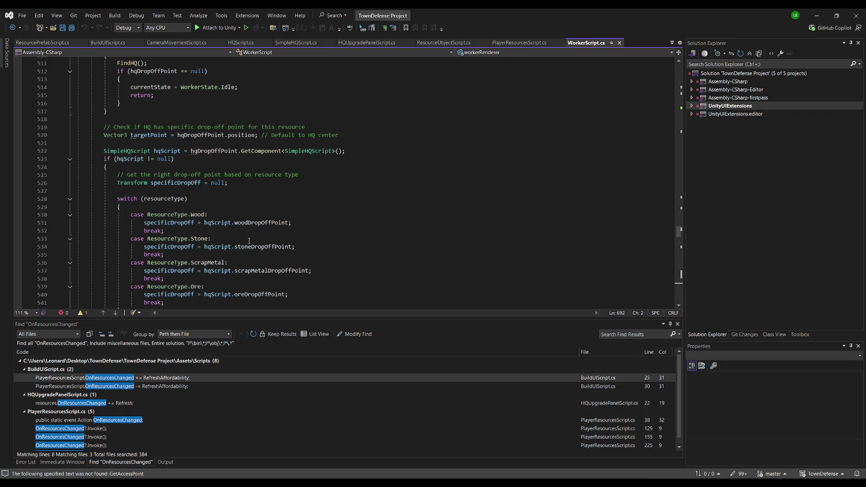
scroll(253, 235, up, 5)
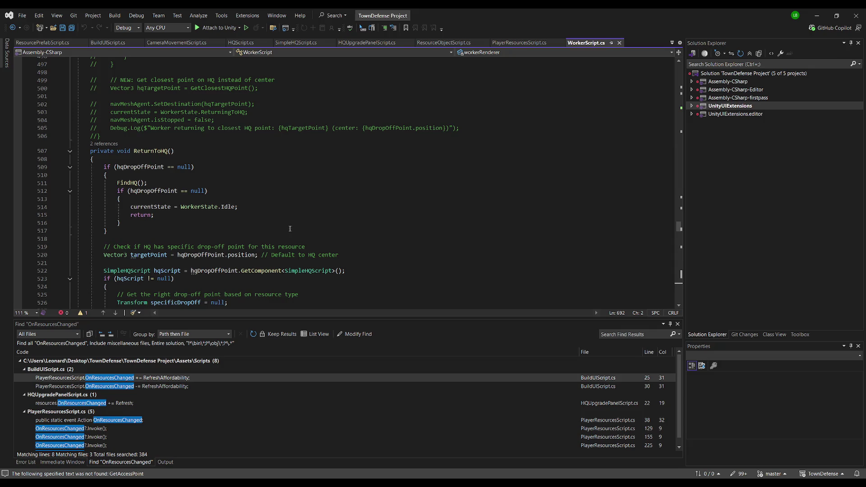
scroll(278, 214, up, 11)
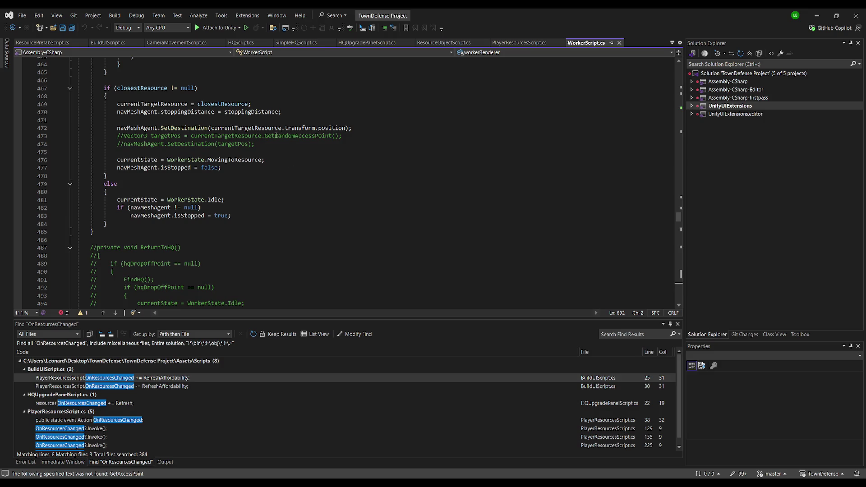
scroll(276, 136, up, 2)
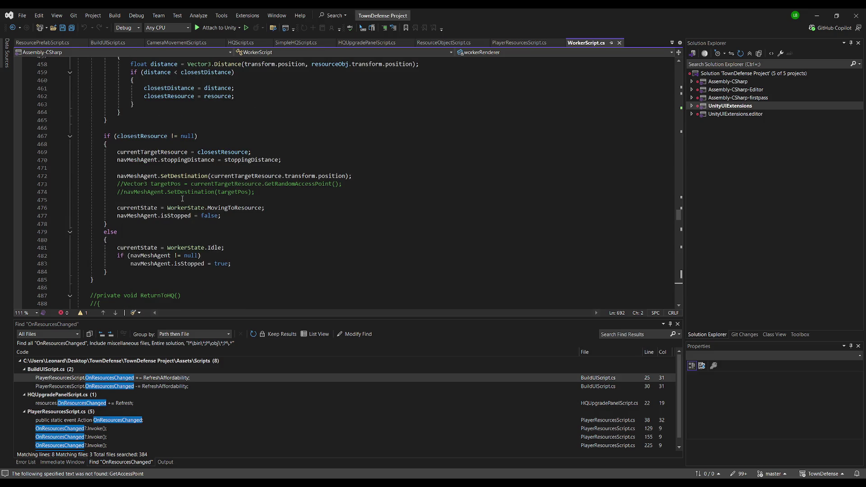
scroll(220, 201, up, 3)
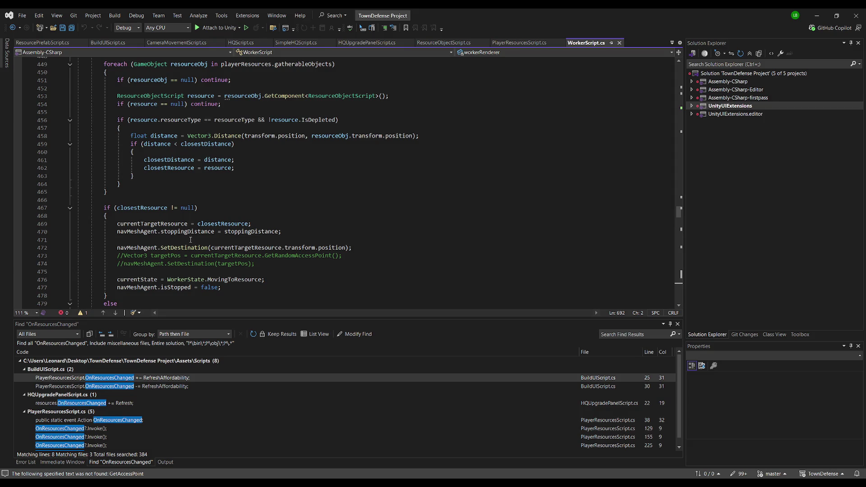
scroll(129, 222, down, 1)
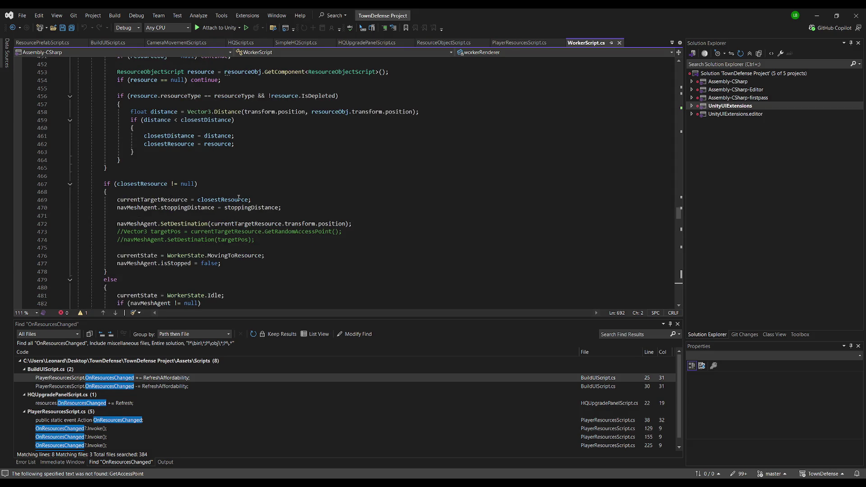
scroll(155, 190, up, 6)
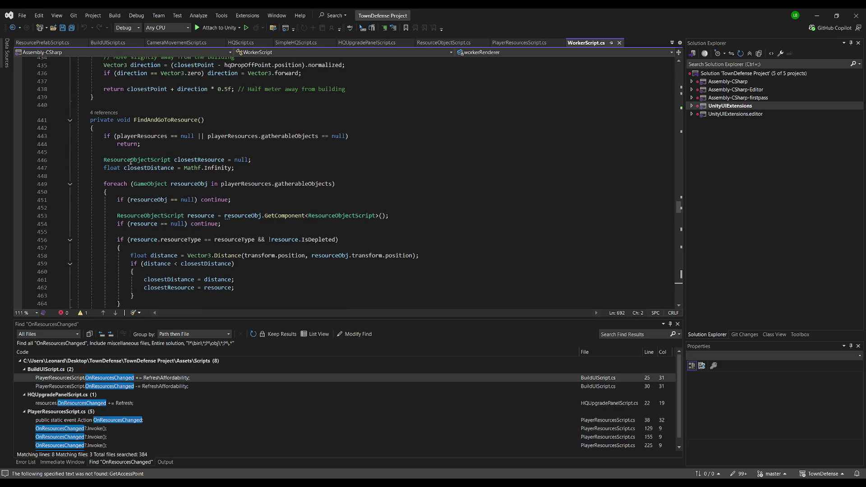
scroll(211, 176, down, 1)
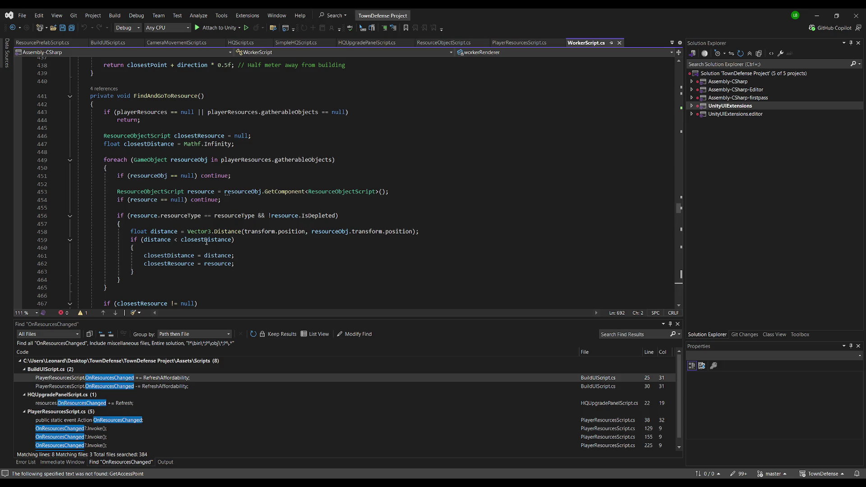
scroll(261, 233, down, 3)
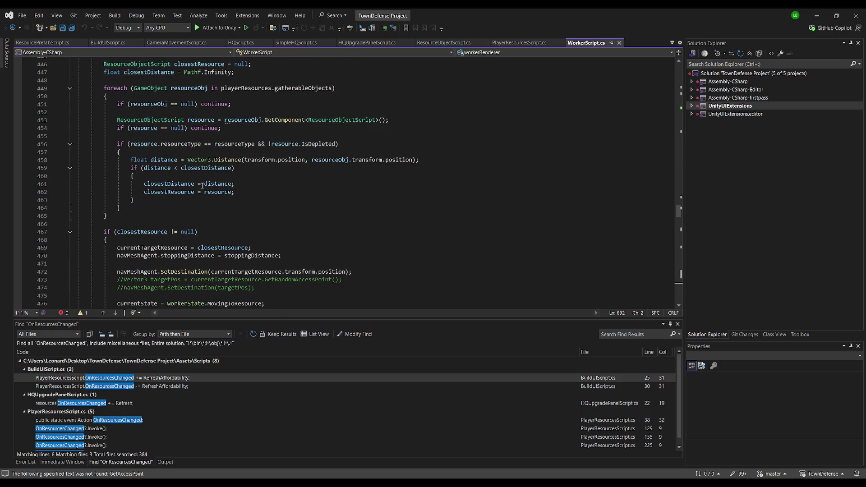
scroll(229, 224, down, 2)
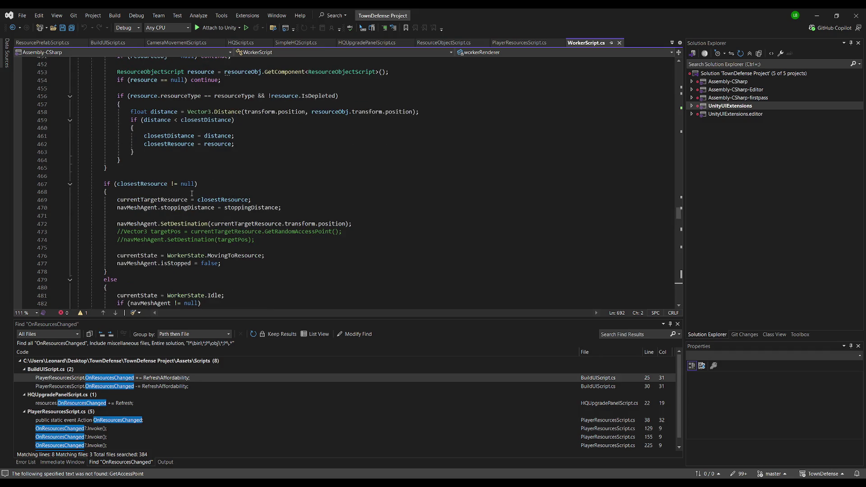
scroll(216, 188, down, 1)
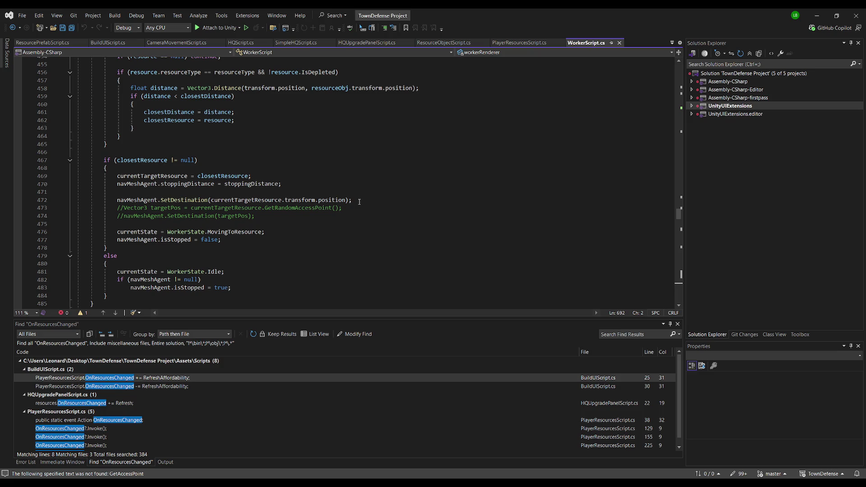
- Comment out the SetDestination call on line 472 and duplicate it onto line 473
click(117, 200)
text(//)
click(371, 201)
key(Return)
key(ctrl+v)
drag(372, 201, 124, 200)
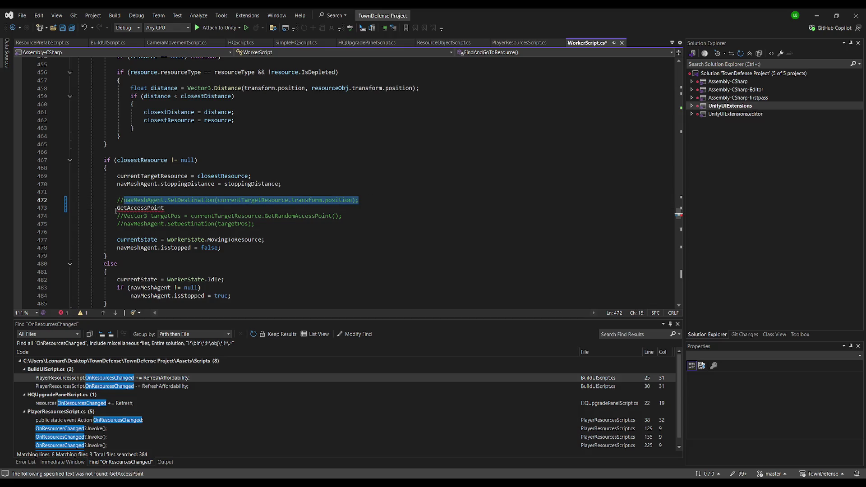
key(ctrl+c)
click(116, 208)
key(ctrl+v)
double_click(382, 207)
key(BackSpace)
- Make line 473 target currentTargetResource.GetAccessPoint(currentTargetResource.transform.position)
click(228, 208)
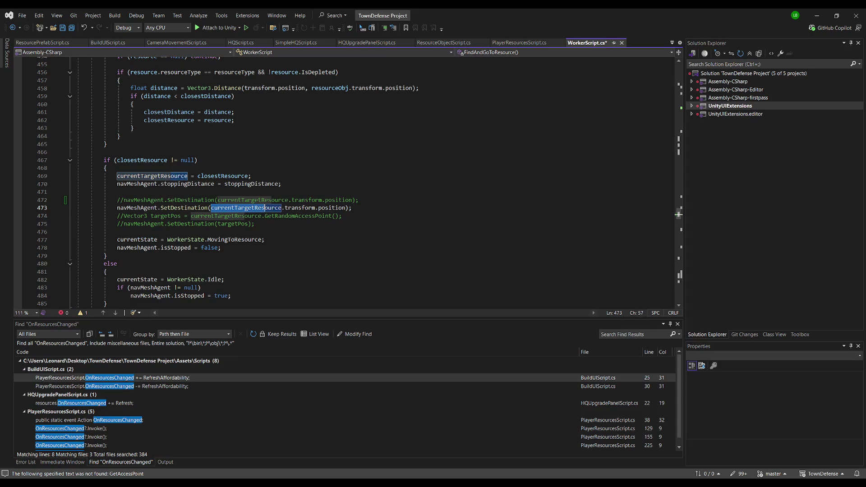
drag(284, 208, 346, 207)
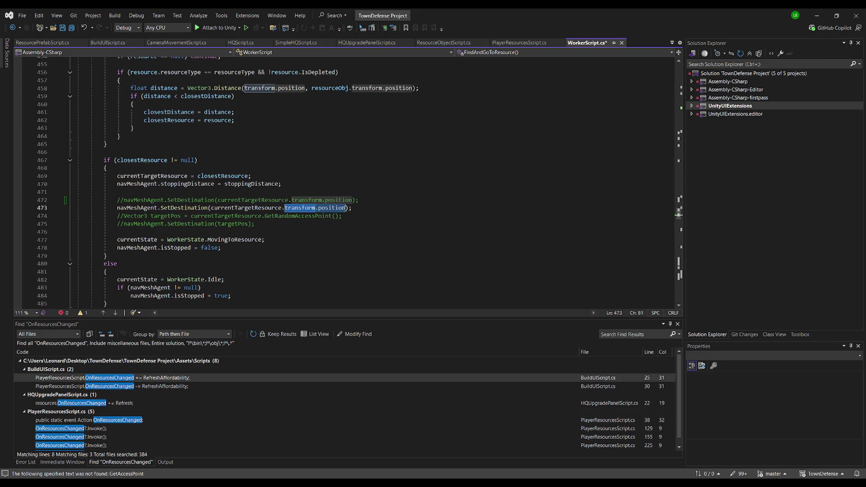
key(ctrl+z)
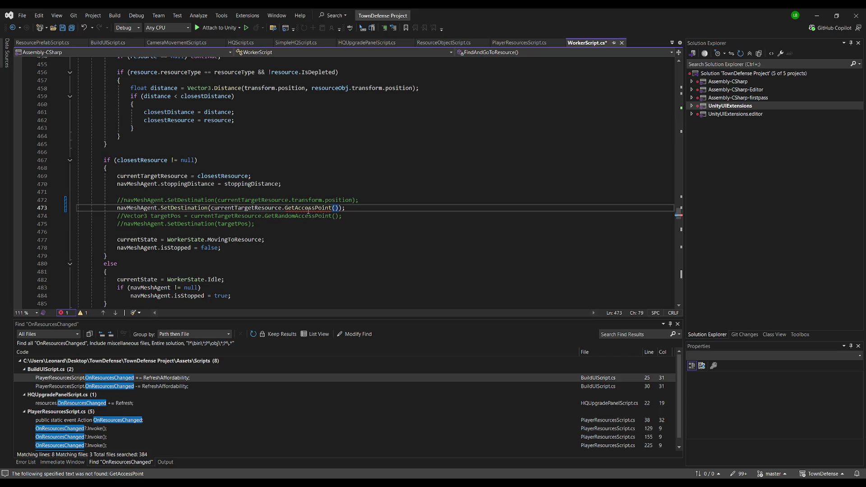
drag(285, 208, 211, 208)
key(BackSpace)
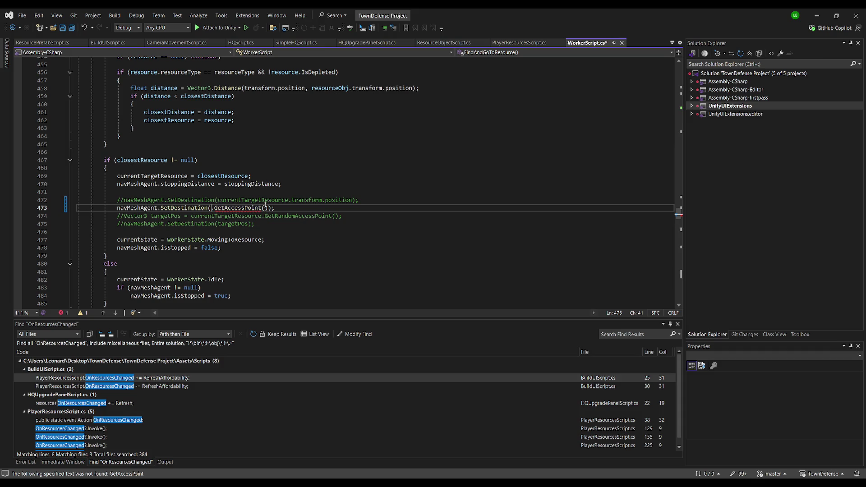
key(ctrl+z)
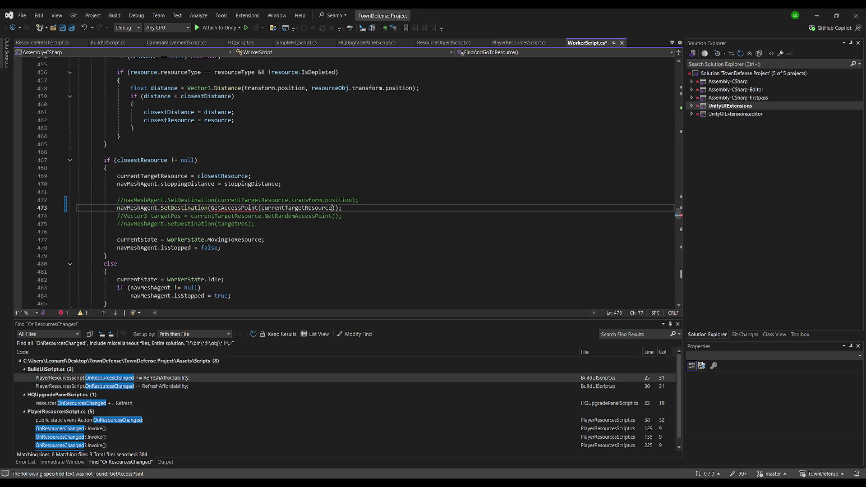
text(transform.position)
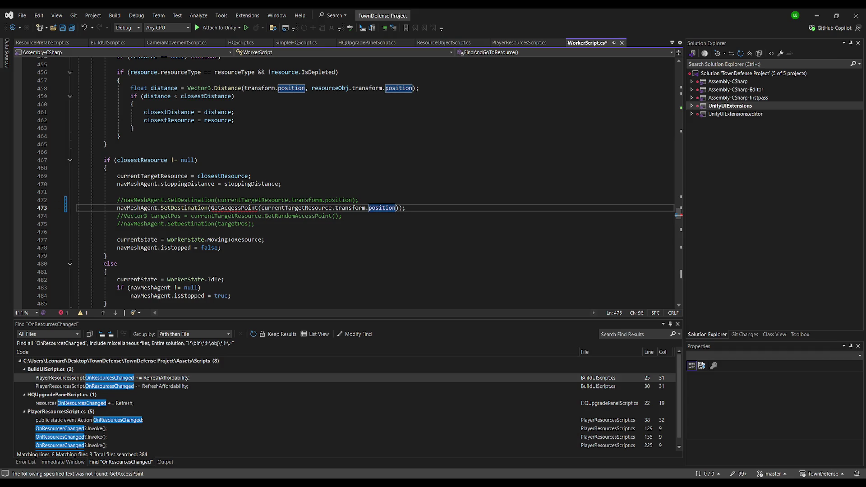
double_click(293, 208)
key(ctrl+c)
click(210, 208)
key(ctrl+v)
text(..)
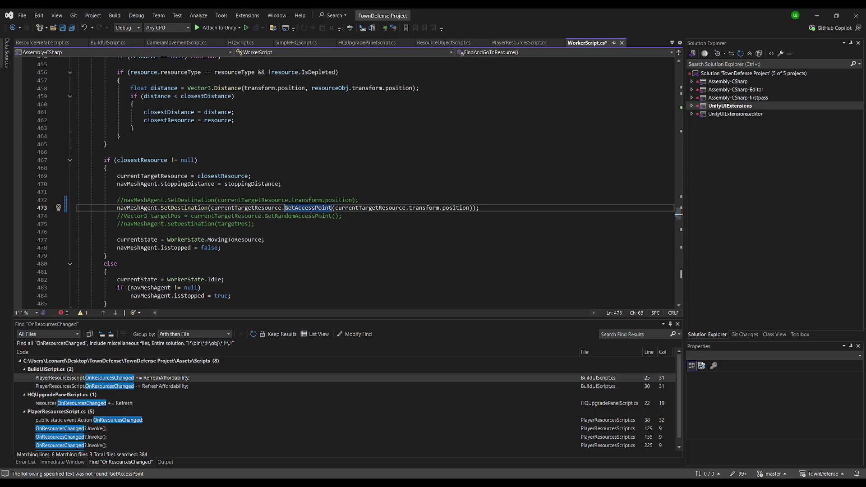
key(Up)
key(Up)
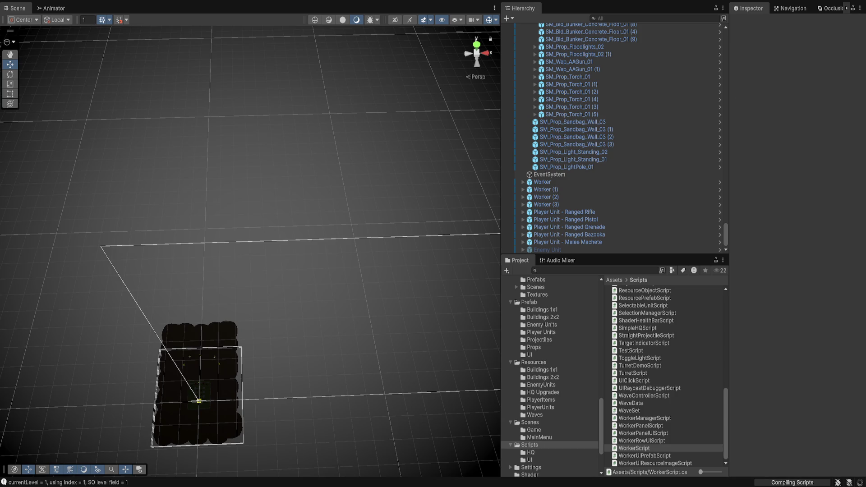
- Start the game, frame the grass in the Scene view, and select and frame Worker (2)
key(ctrl+p)
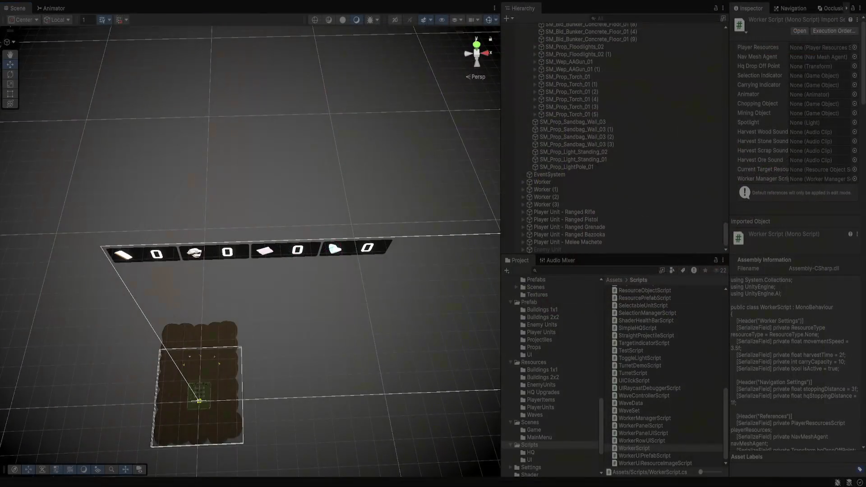
click(193, 400)
key(f)
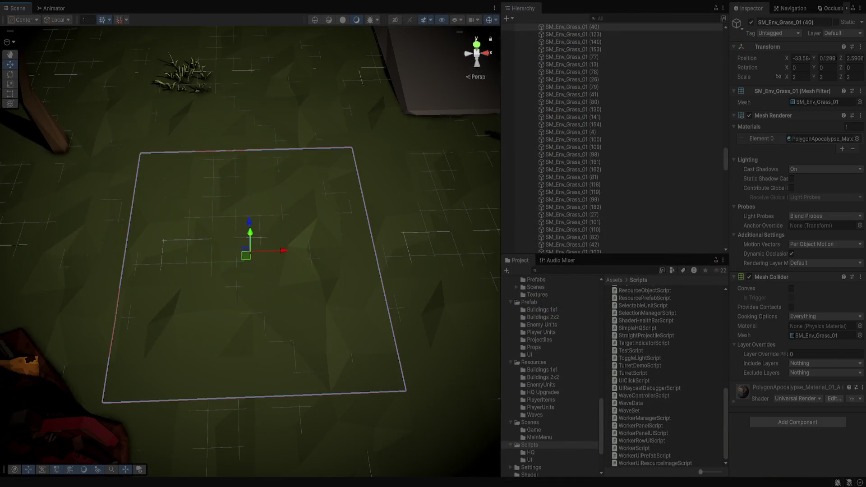
scroll(250, 251, down, 10)
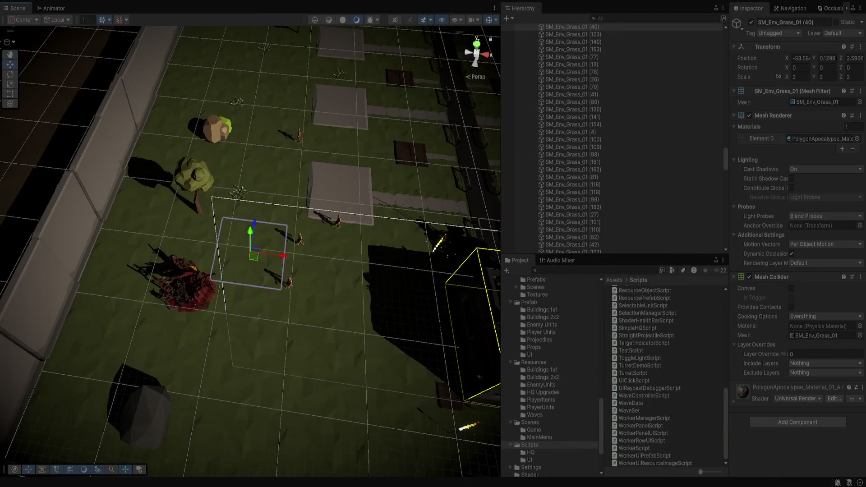
scroll(253, 252, down, 2)
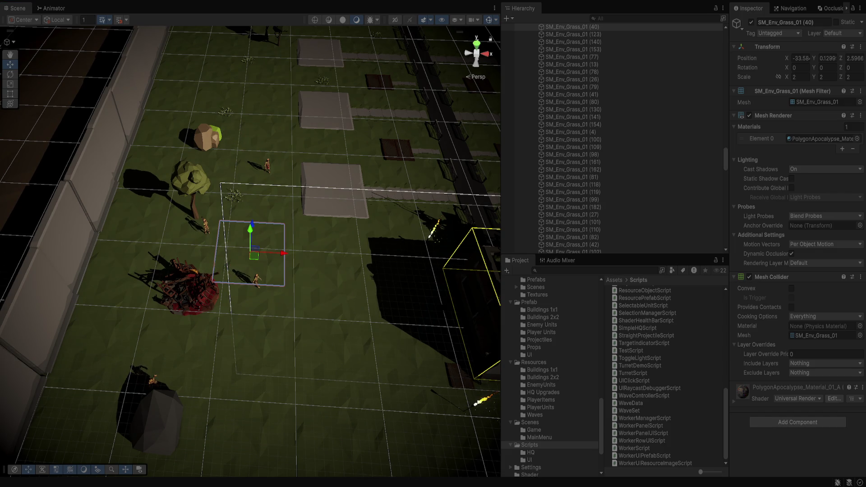
click(153, 381)
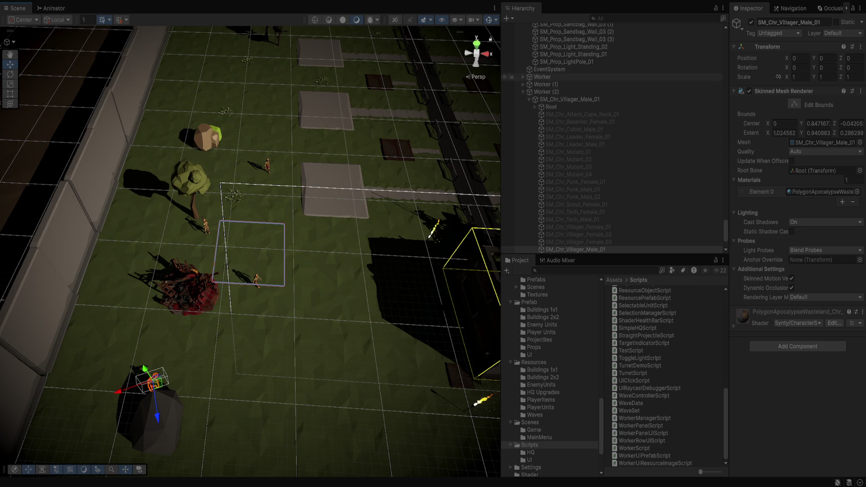
click(545, 92)
key(f)
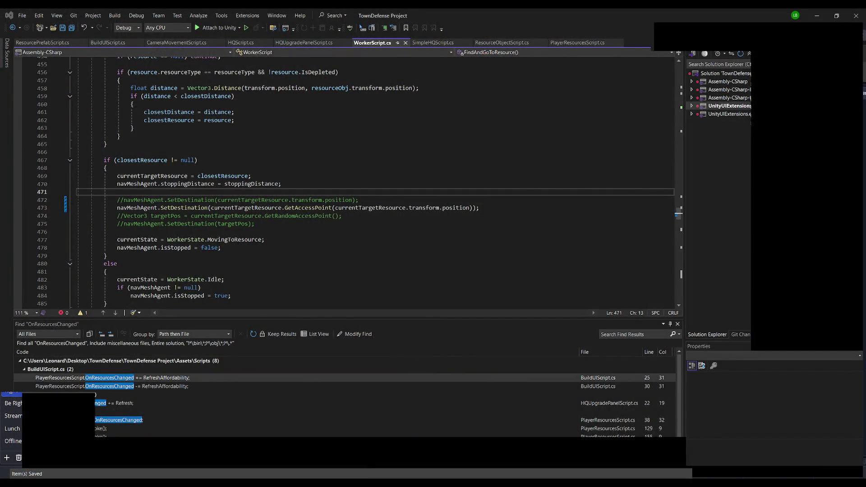
- Replace the GetAccessPoint SetDestination line with the uncommented targetPos random-access-point lines and save
key(Down)
key(Down)
key(shift+End)
key(Delete)
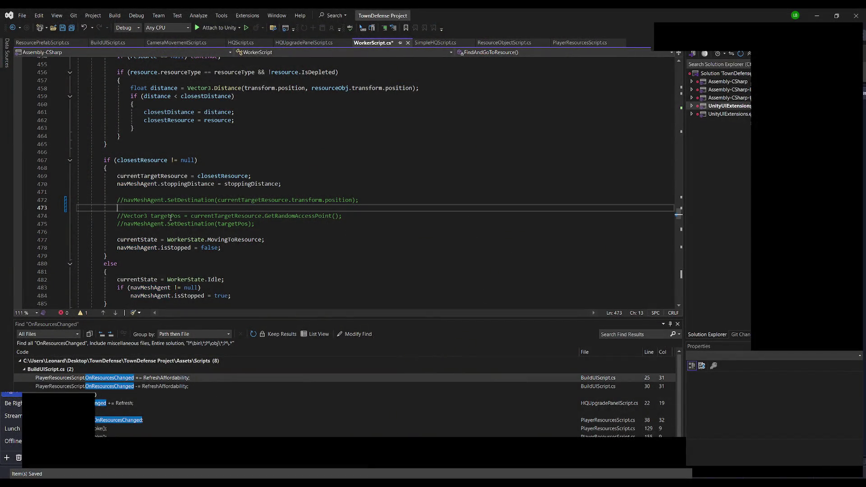
key(Delete)
key(BackSpace)
key(BackSpace)
key(Down)
key(Delete)
key(Delete)
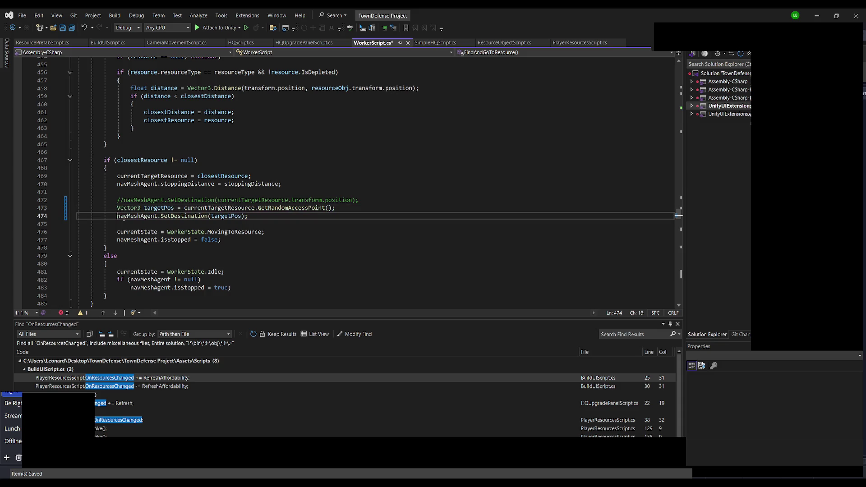
click(285, 219)
key(ctrl+s)
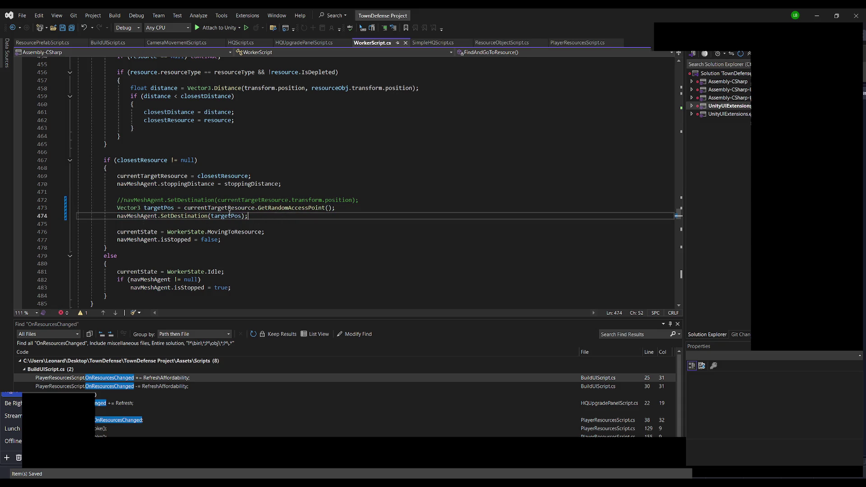
- Let Unity recompile, then go to the GetRandomAccessPoint definition at line 102
key(alt+Tab)
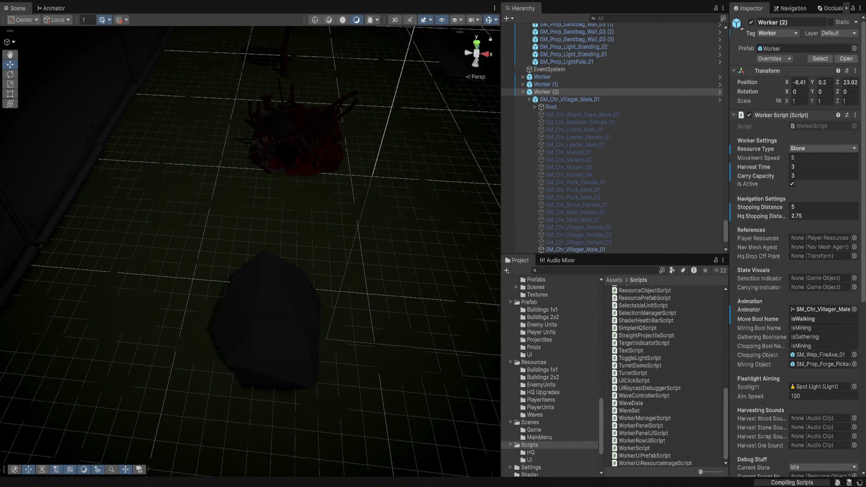
key(alt+Tab)
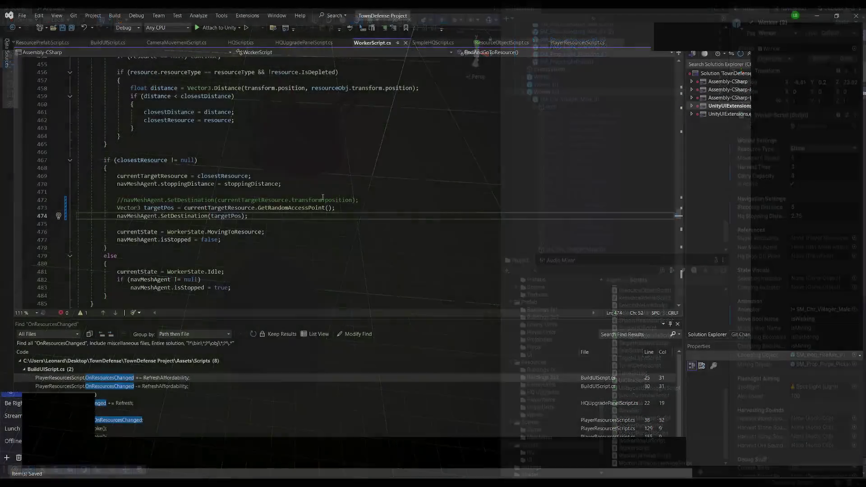
key(F12)
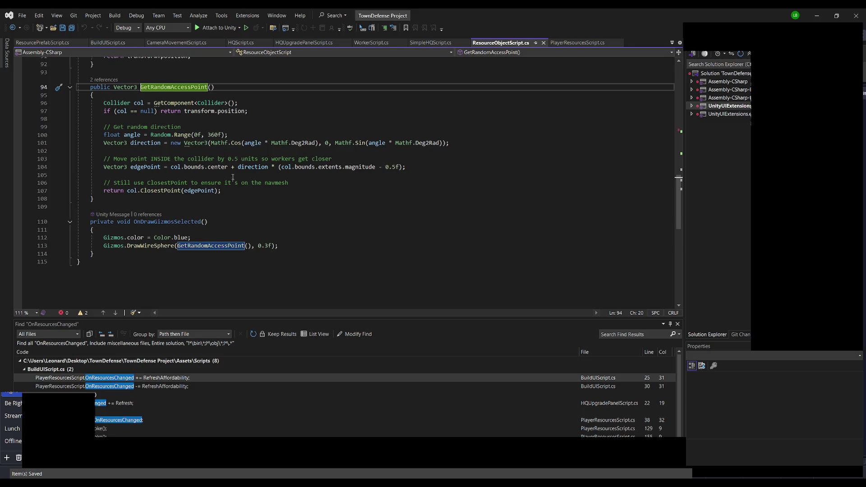
click(251, 151)
key(alt+Tab)
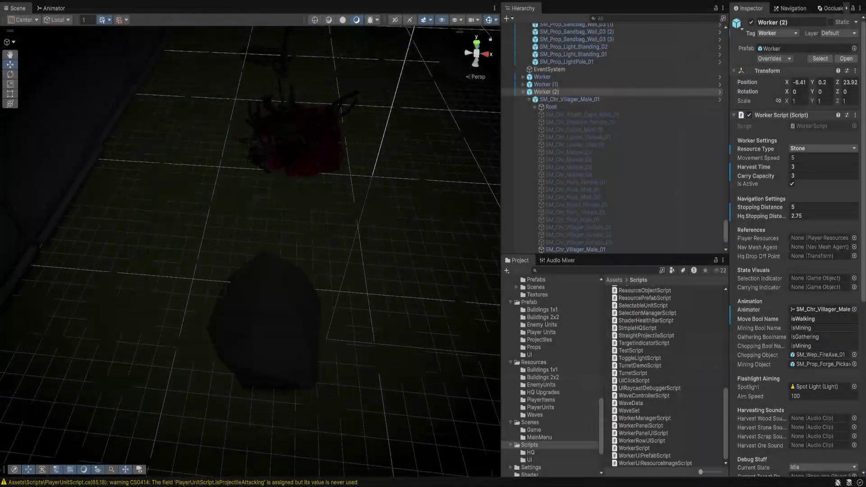
key(alt+Tab)
key(alt+Tab)
click(266, 325)
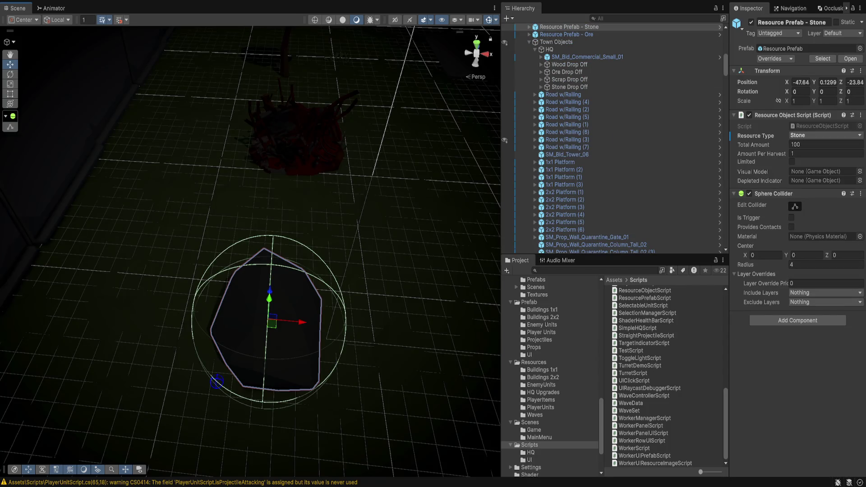
mouse_move(205, 287)
mouse_down()
mouse_move(343, 333)
mouse_move(319, 374)
mouse_move(337, 307)
mouse_move(202, 296)
mouse_move(282, 399)
mouse_up()
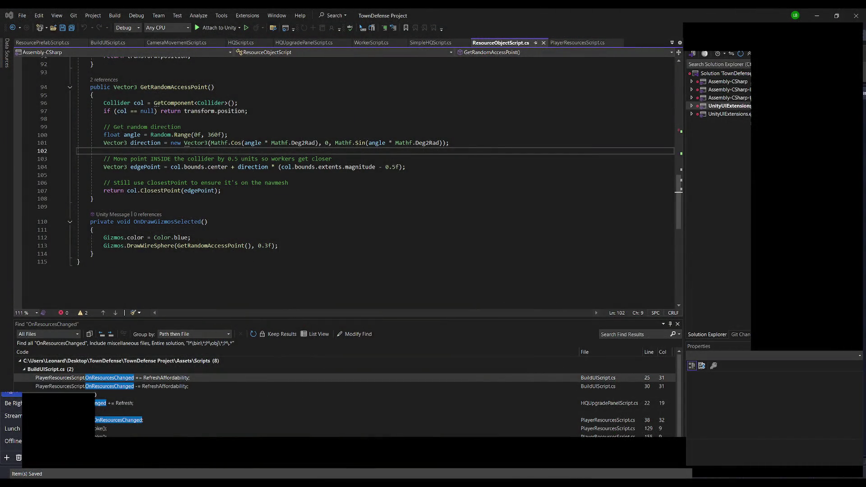
- Change the line 104 edge-point inset to 1.5f, then select a grass plane back in Unity
click(388, 167)
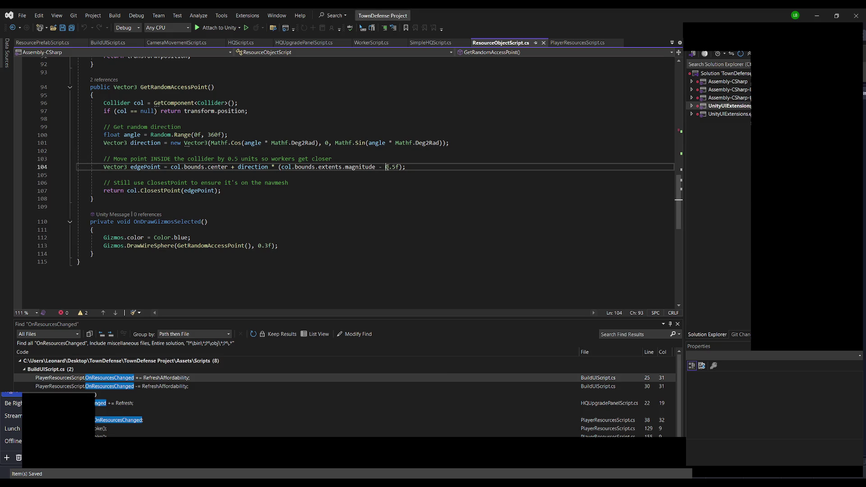
key(BackSpace)
text(1)
key(alt+Tab)
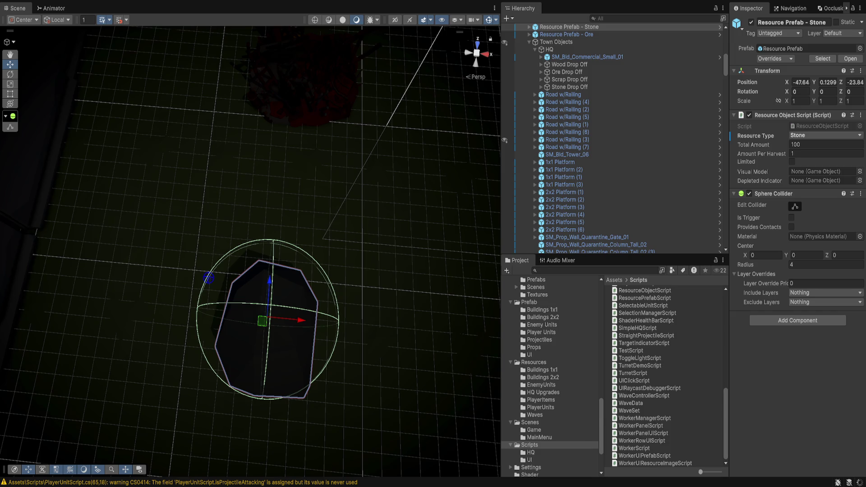
click(417, 302)
- Select the stone rock, orbit to a lower angle, then return to ResourceObjectScript.cs
click(266, 324)
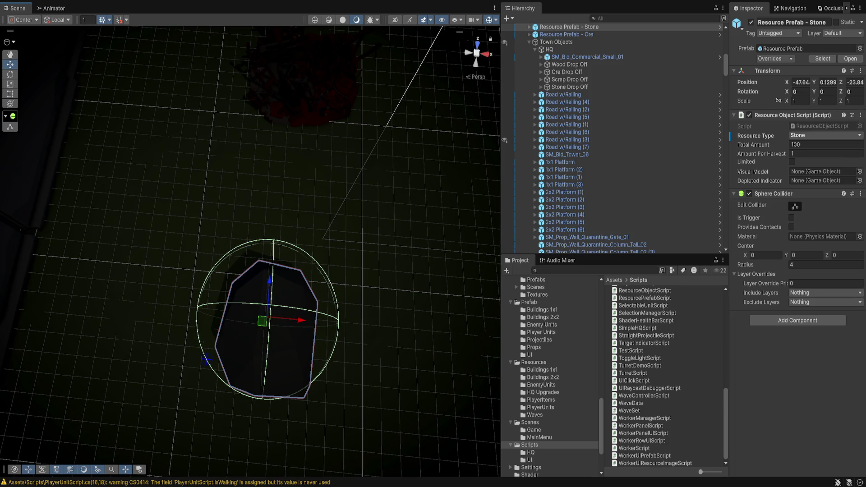
drag(262, 321, 267, 290)
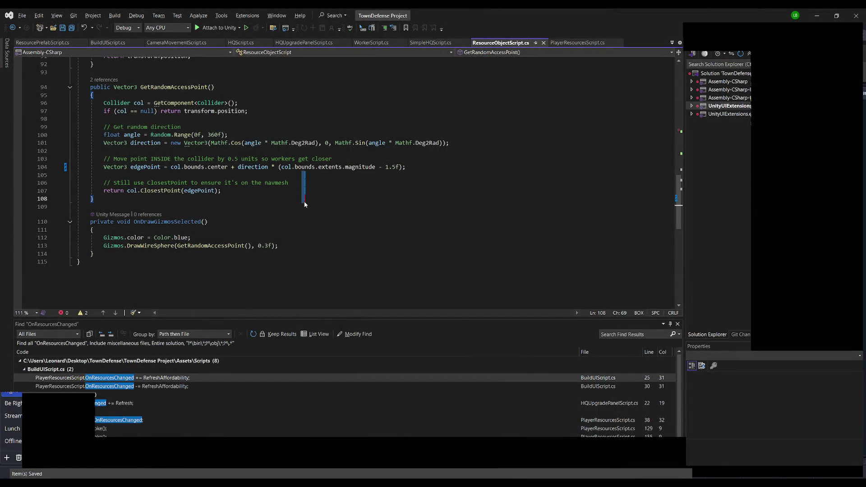
click(305, 206)
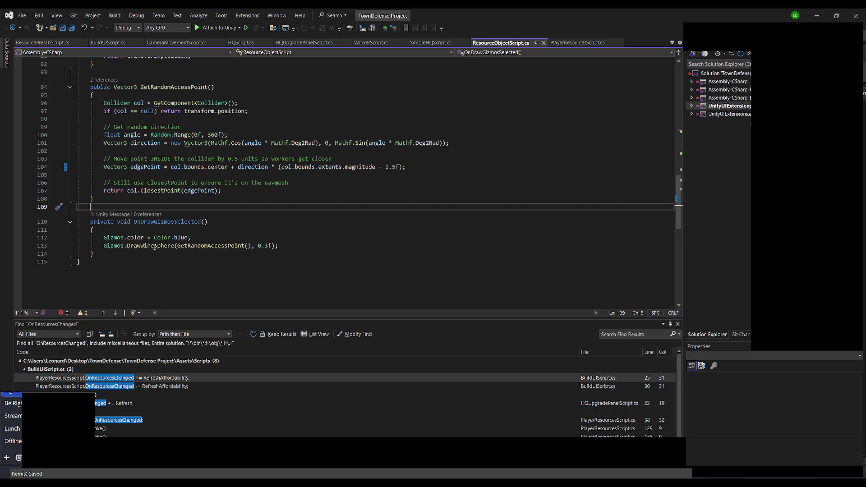
- Copy the GetRandomAccessPoint method (lines 94–108), then select SetAmount in ResourcePrefabScript.cs
key(Up)
key(Up)
key(Up)
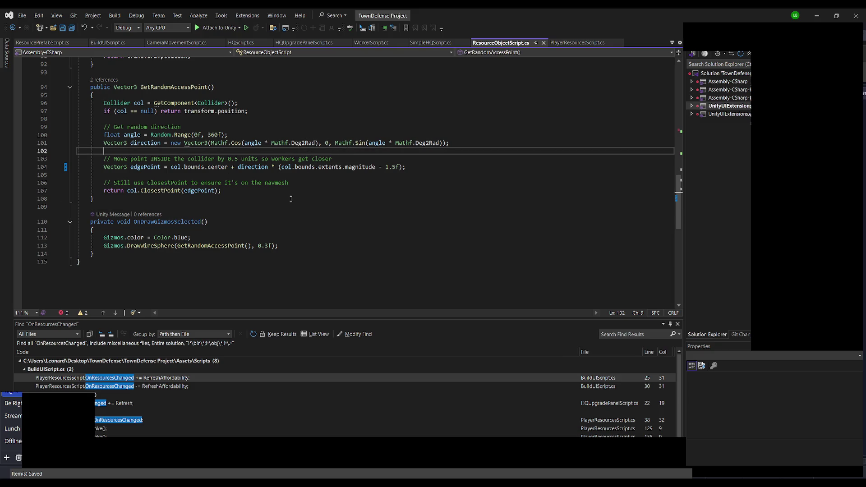
drag(106, 195, 86, 87)
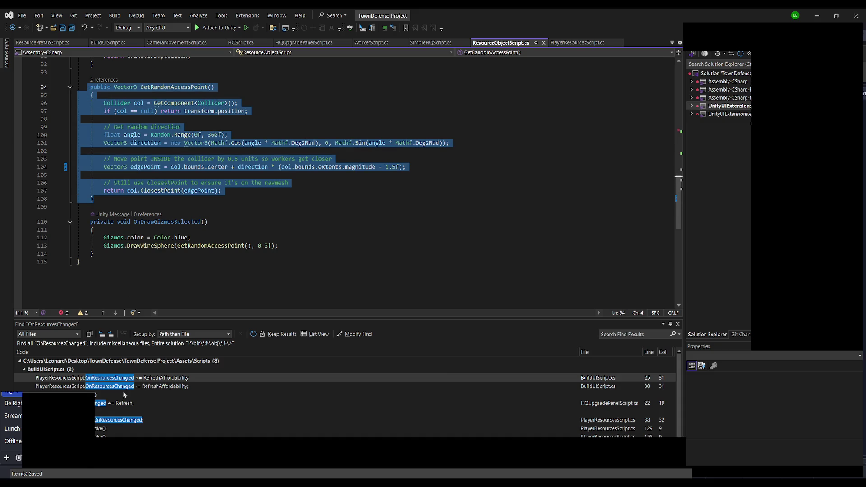
key(alt+Tab)
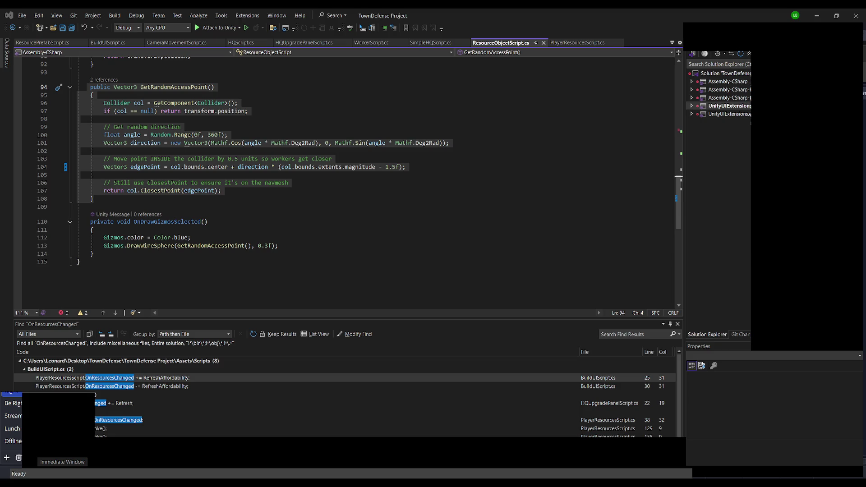
key(ctrl+Tab)
mouse_move(94, 207)
mouse_down()
mouse_move(39, 186)
mouse_move(40, 176)
mouse_up()
- Paste the SetAmount version that turns the amount red at maxCapacity, save, and return to ResourceObjectScript.cs
key(ctrl+v)
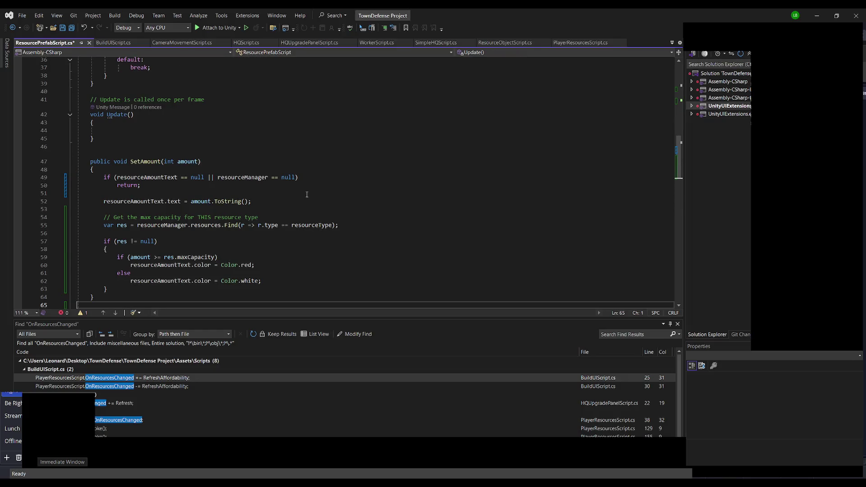
click(308, 193)
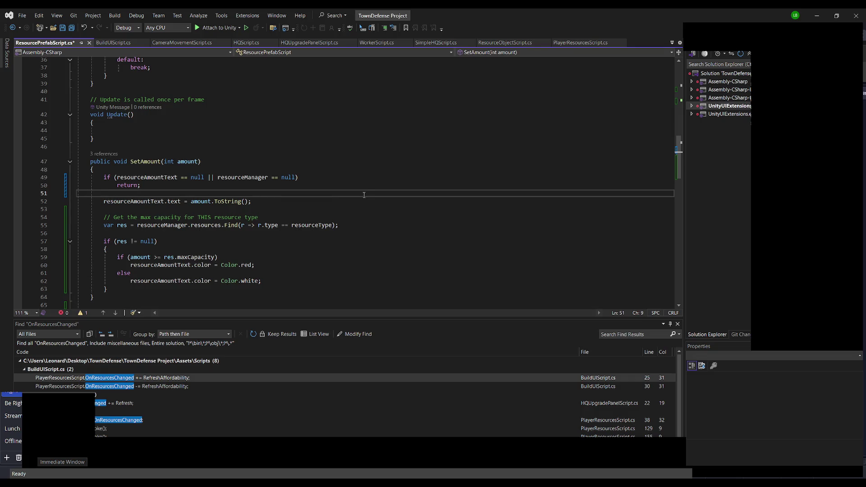
scroll(364, 195, down, 2)
key(alt+Tab)
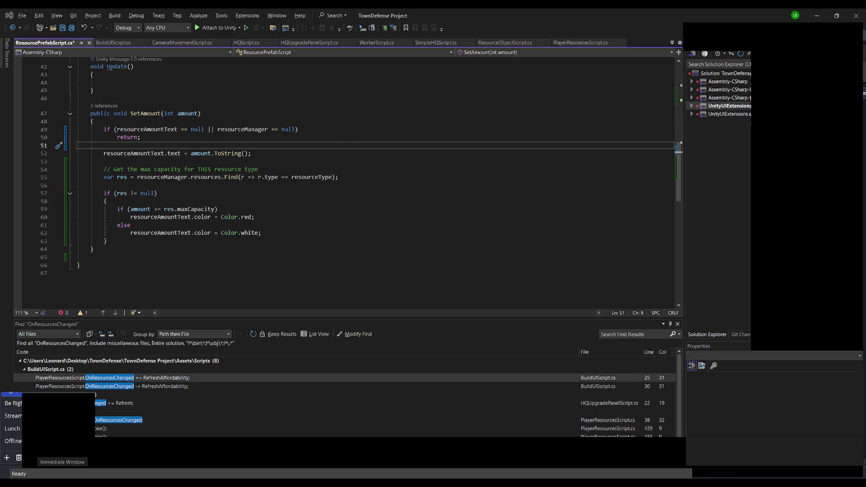
click(140, 162)
key(ctrl+s)
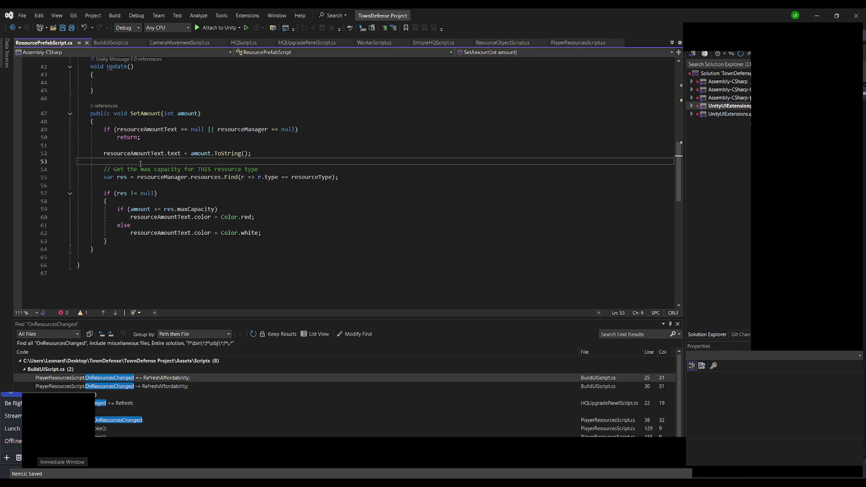
click(233, 143)
key(alt+Tab)
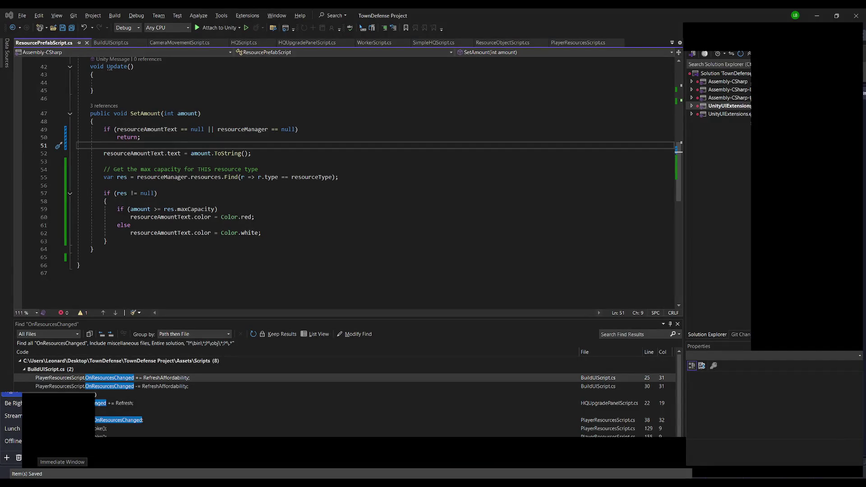
click(507, 44)
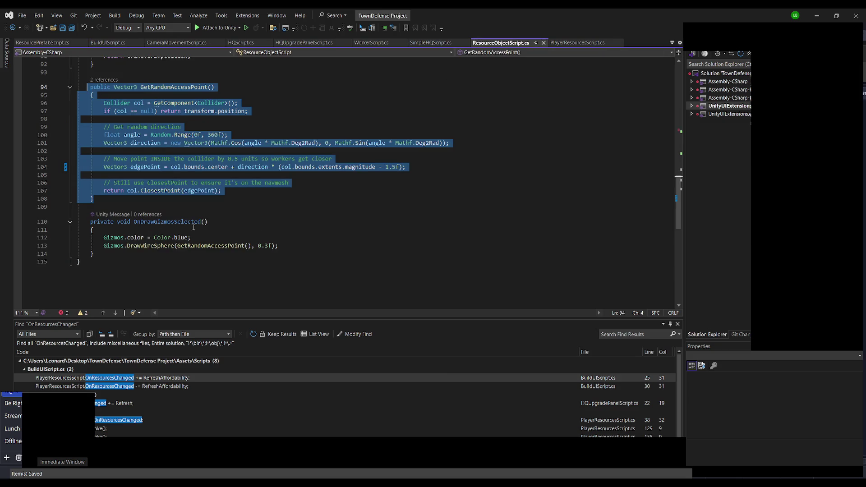
- Paste the new GetRandomAccessPoint method over the old one in ResourceObjectScript.cs
key(ctrl+v)
scroll(244, 230, down, 3)
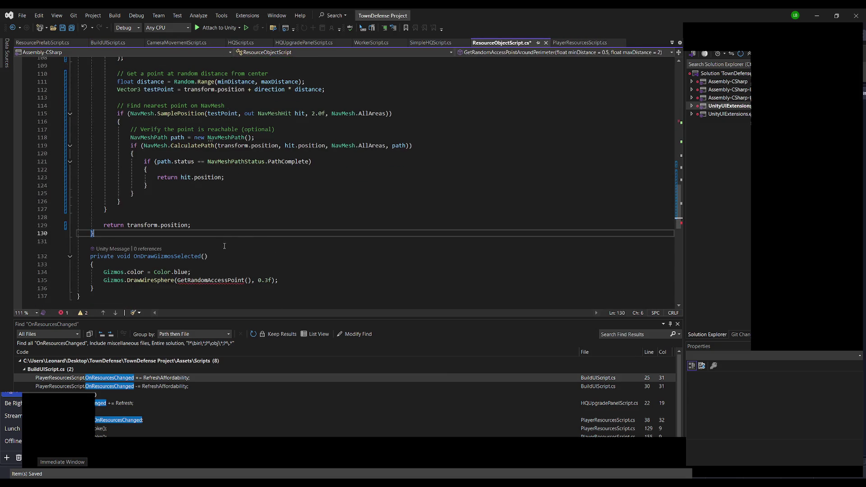
scroll(233, 234, up, 6)
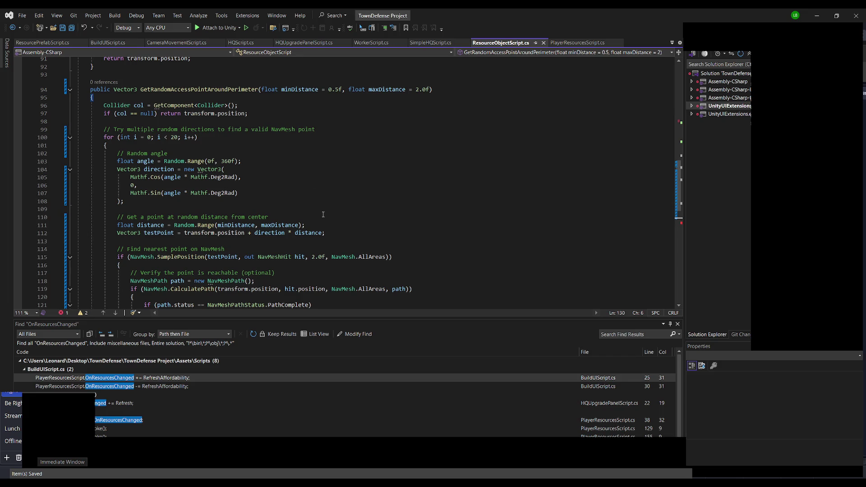
scroll(226, 165, down, 6)
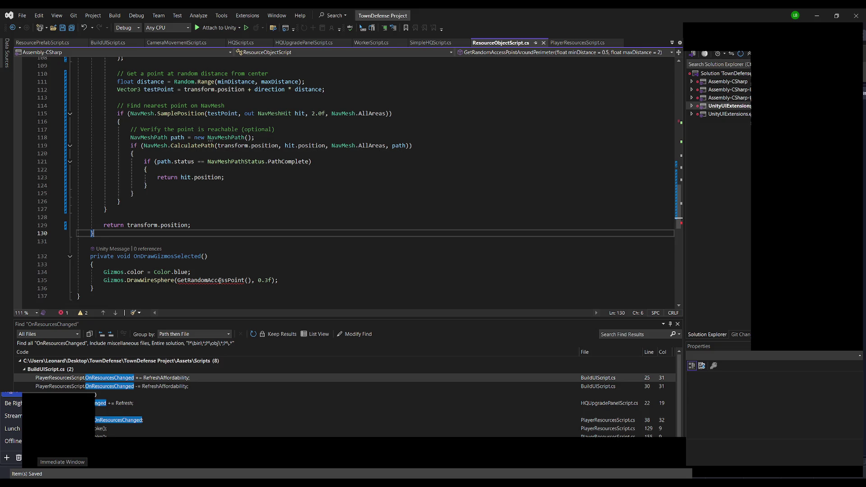
scroll(244, 262, up, 5)
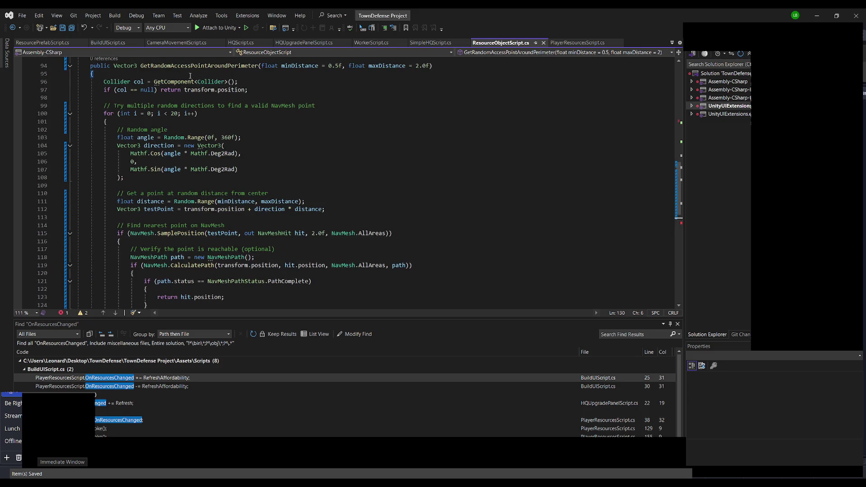
scroll(190, 75, down, 7)
- Change the line-135 gizmo sphere call to GetRandomAccessPointAroundPerimeter
double_click(214, 235)
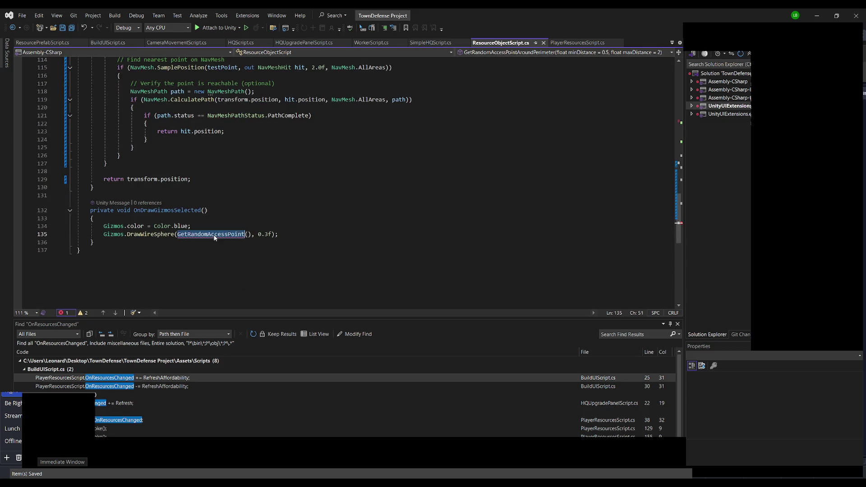
text(GetRandomAccessPointAroundPerimeter)
click(273, 167)
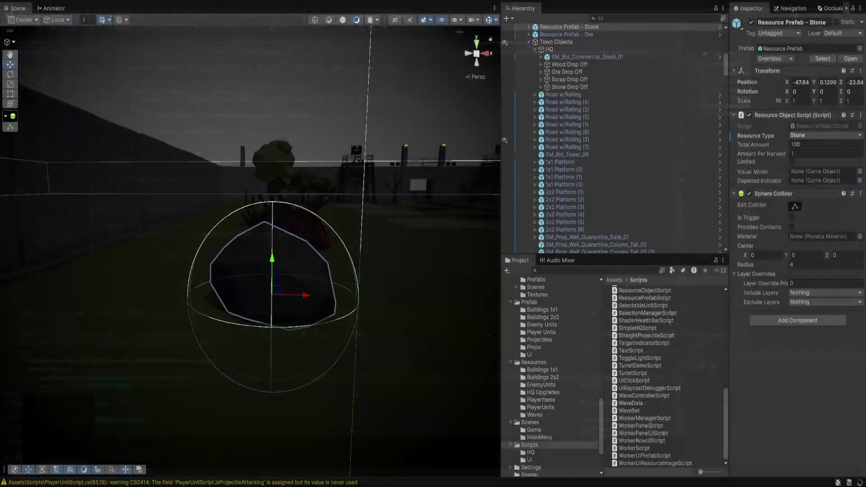
- Check the stone's radius-4 collider gizmo in Unity's Scene view, then return to ResourceObjectScript.cs
key(alt+Tab)
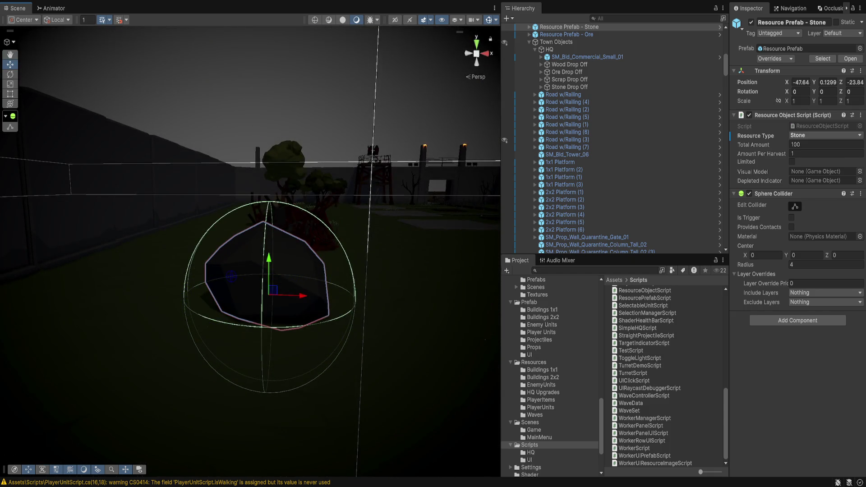
key(alt+Tab)
scroll(307, 218, up, 3)
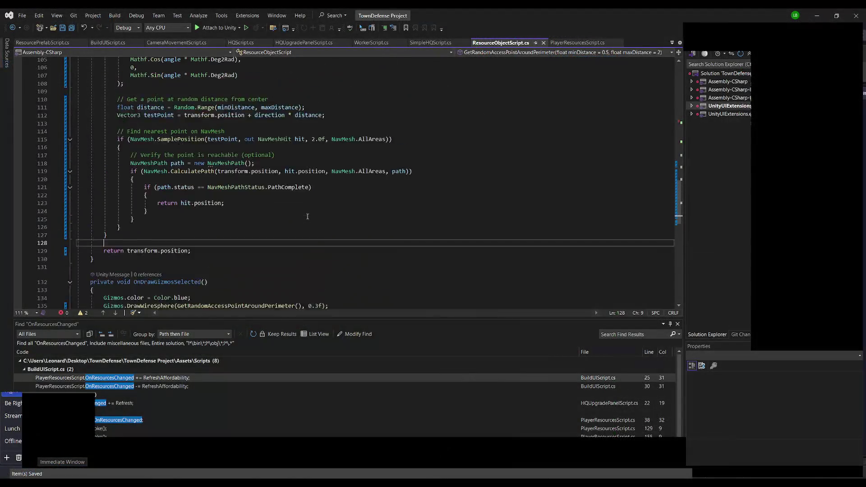
- Make WorkerScript.cs line 473 call GetRandomAccessPointAroundPerimeter instead of GetRandomAccessPoint, and save
scroll(307, 218, up, 5)
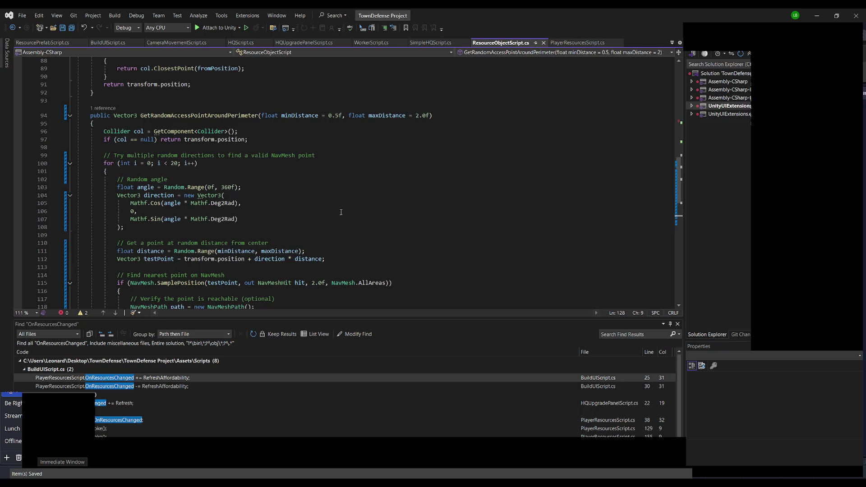
scroll(345, 190, down, 3)
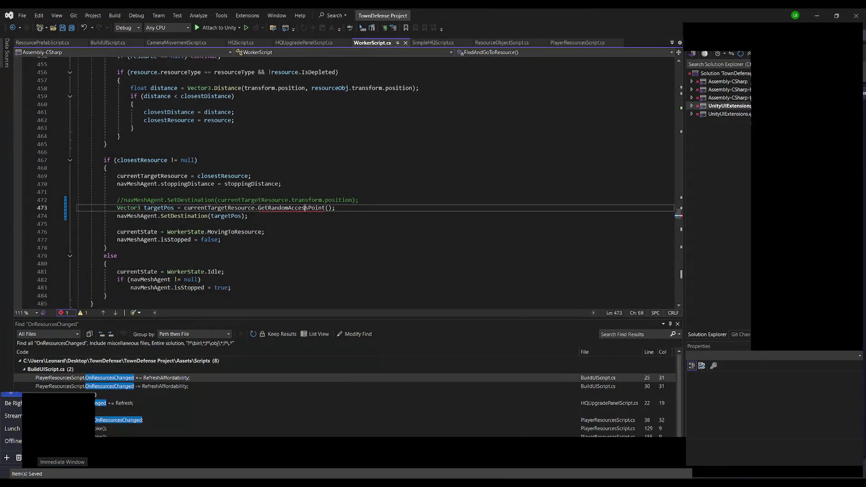
double_click(304, 208)
text(G)
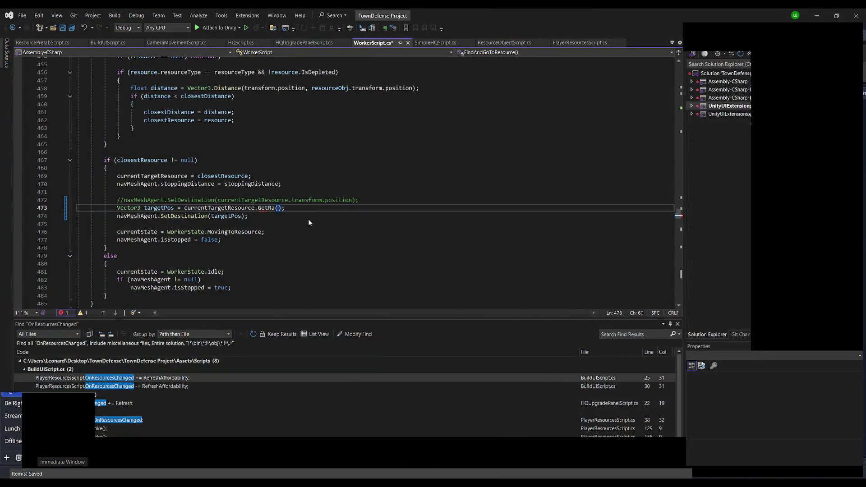
key(Tab)
key(ctrl+s)
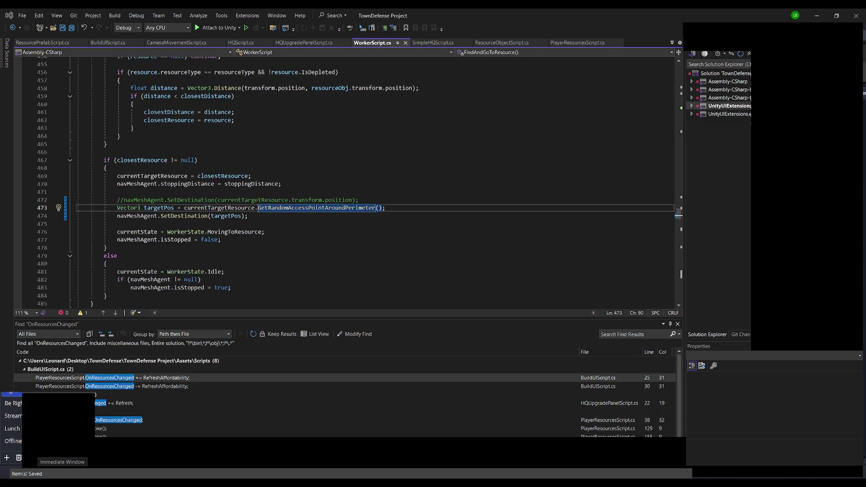
key(Up)
key(Up)
key(Up)
key(ctrl+Tab)
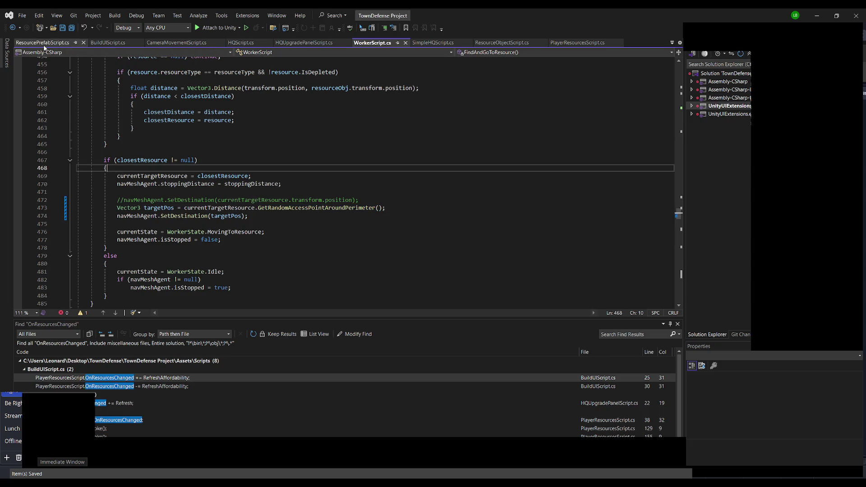
- Review ResourcePrefabScript's SetAmount code, then start the game in Play mode with Ctrl+P
scroll(233, 171, up, 4)
scroll(232, 170, down, 3)
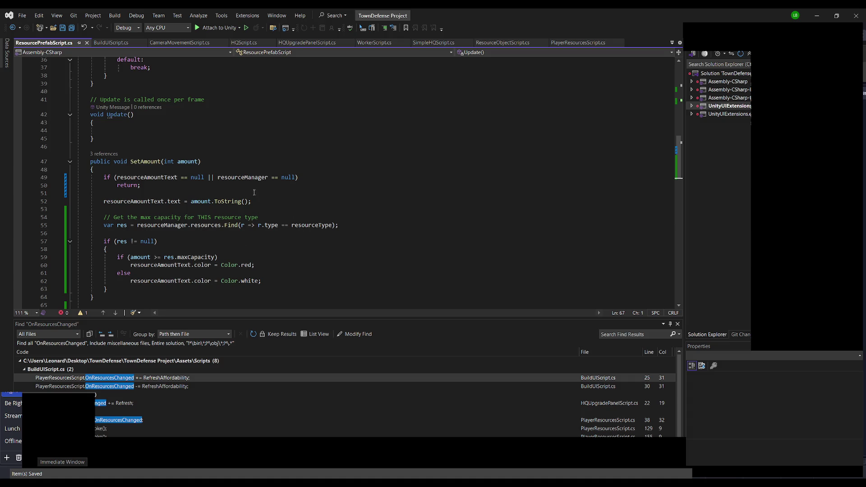
scroll(277, 275, up, 10)
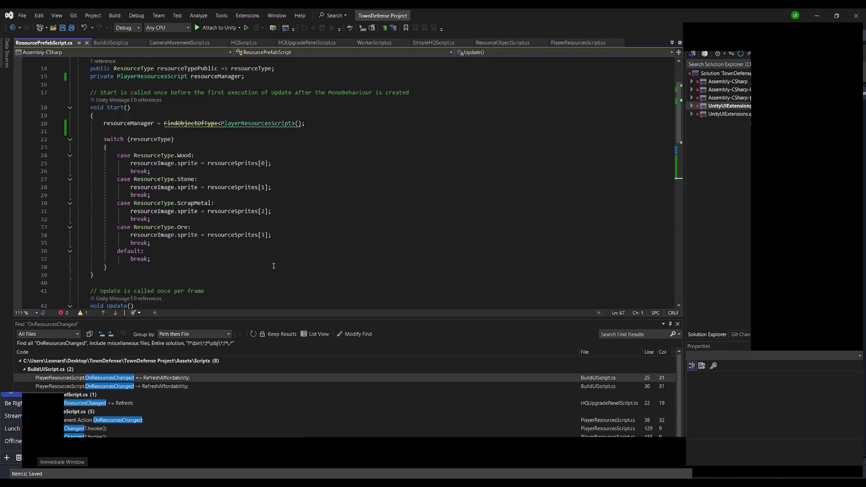
scroll(272, 265, down, 6)
scroll(272, 265, down, 4)
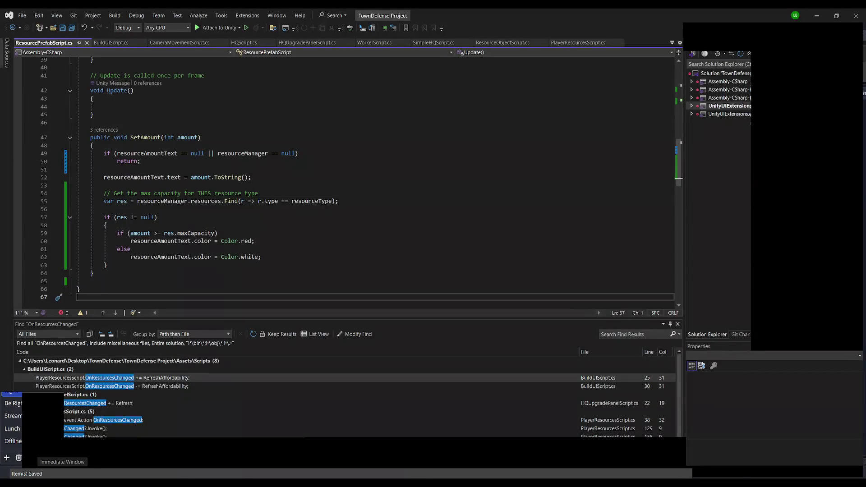
key(ctrl+p)
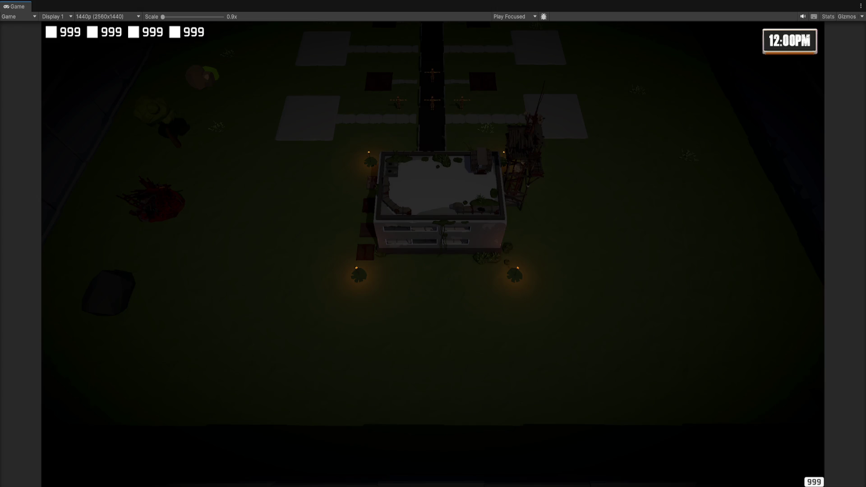
- Exit Play mode to return to the editor
key(ctrl+p)
key(ctrl+p)
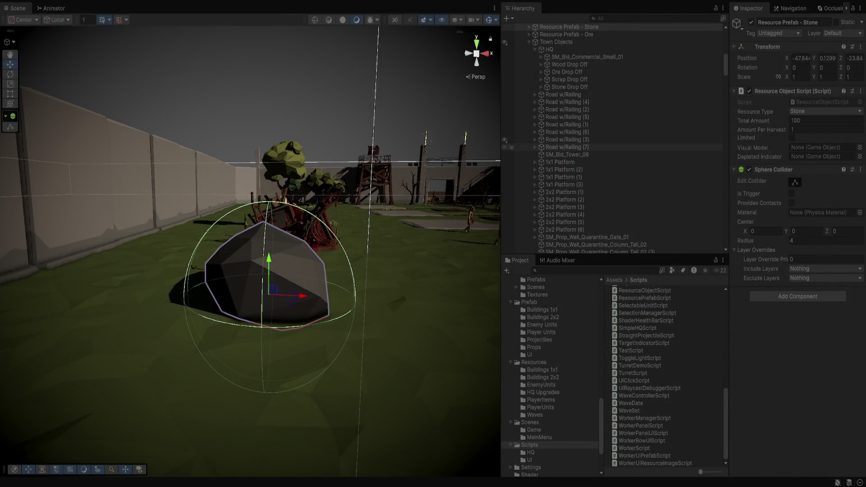
- Set the Main Camera's Camera Movement Script Drag Speed from 1 to 5
scroll(510, 125, up, 5)
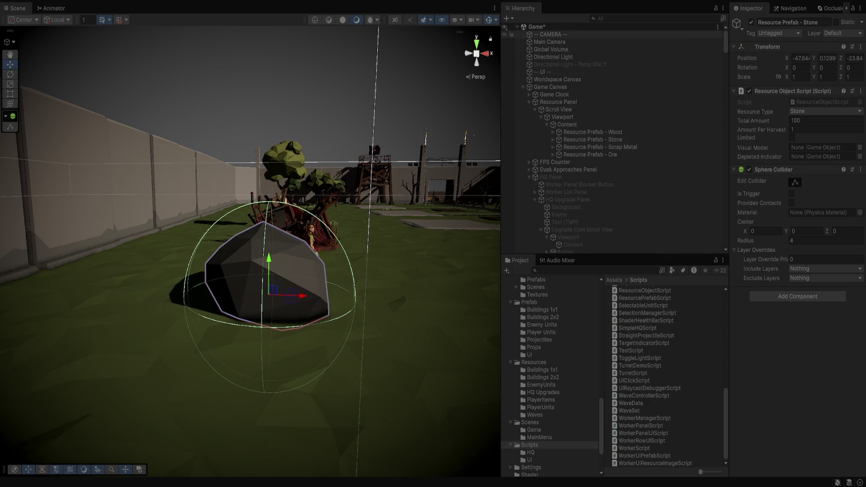
click(550, 42)
scroll(795, 248, down, 10)
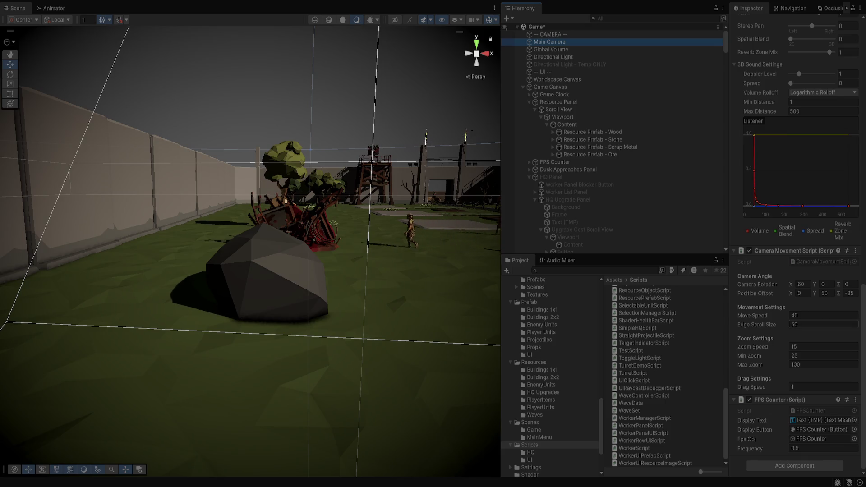
click(823, 387)
text(5)
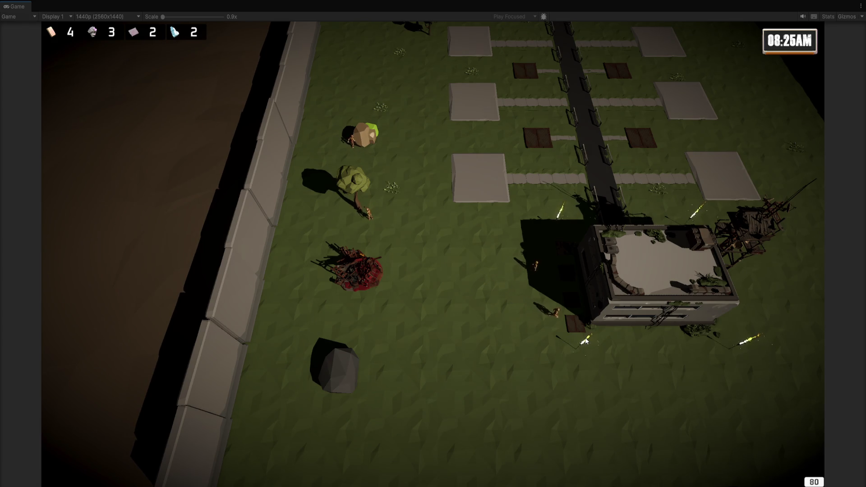
- From the HQ panel, assign Worker (2) and Worker (3) to gather wood, then close it
scroll(464, 334, up, 3)
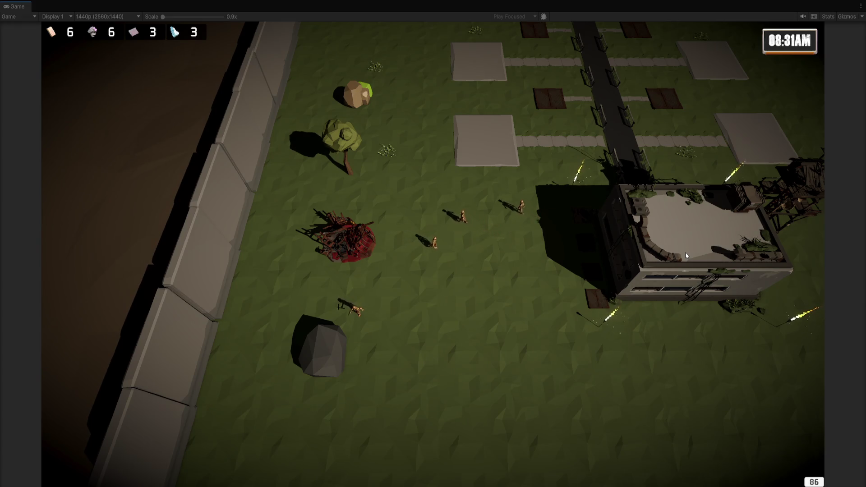
click(686, 240)
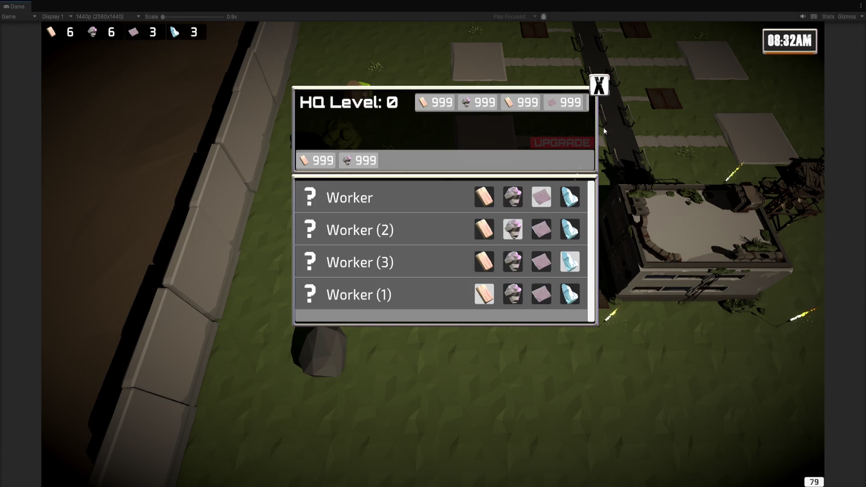
click(688, 289)
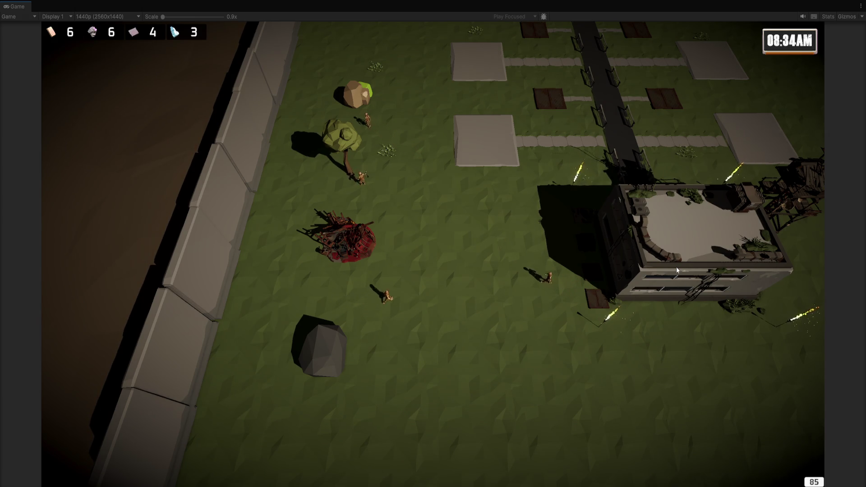
click(687, 232)
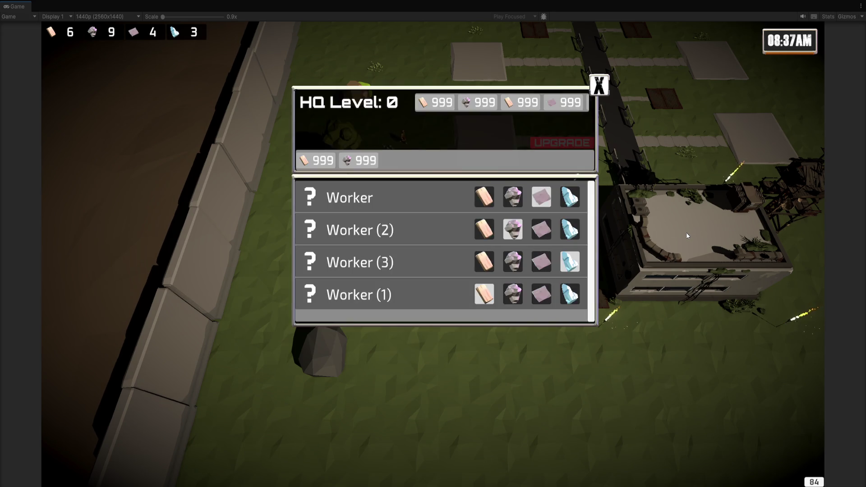
click(484, 230)
click(483, 261)
click(599, 85)
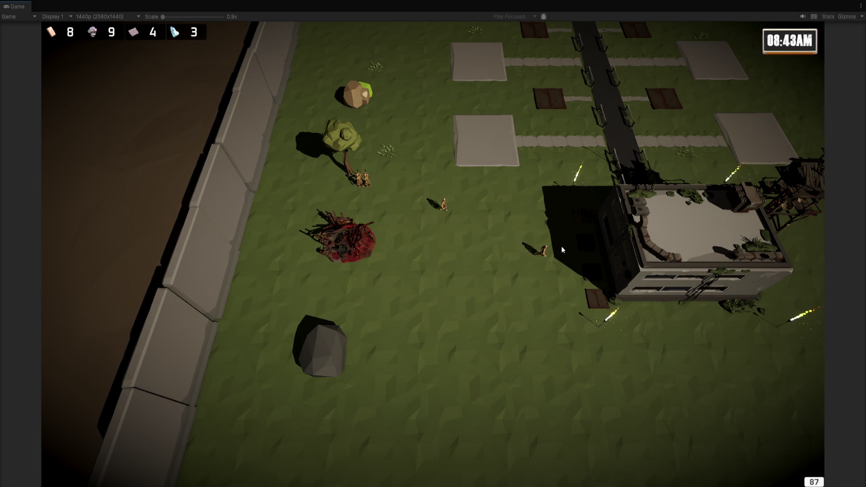
scroll(425, 288, up, 3)
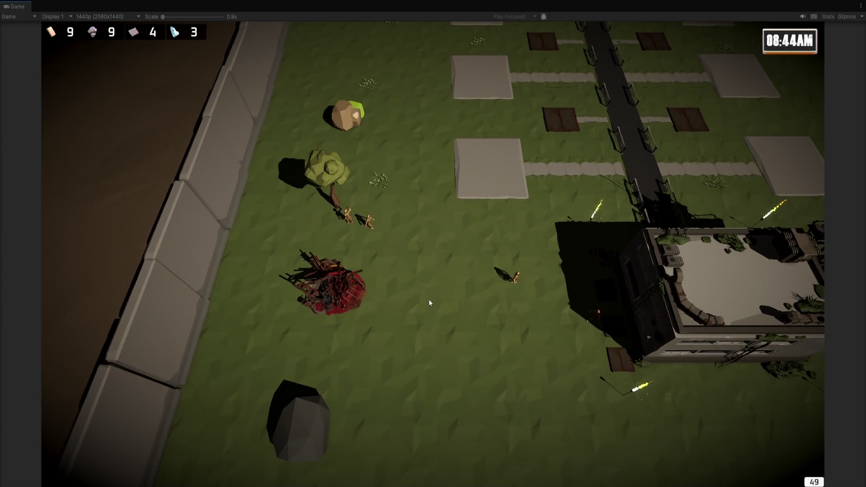
- Assign all four workers to gather scrap metal and close the HQ panel
click(701, 286)
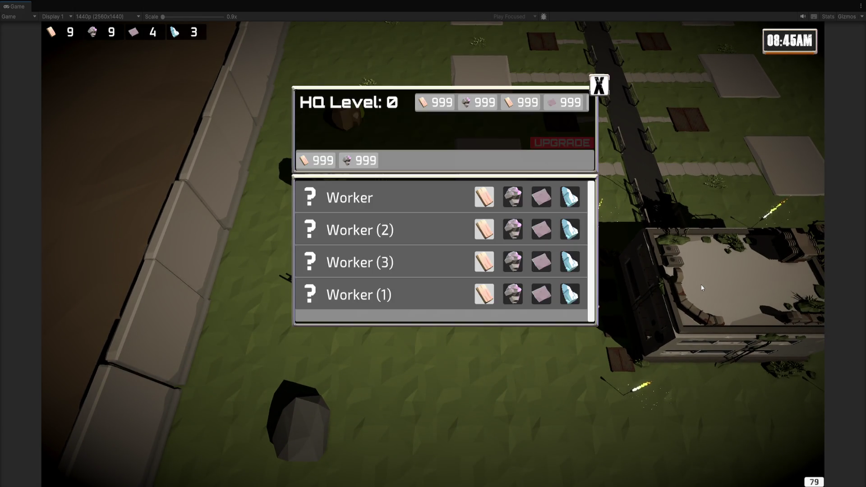
click(541, 197)
click(542, 229)
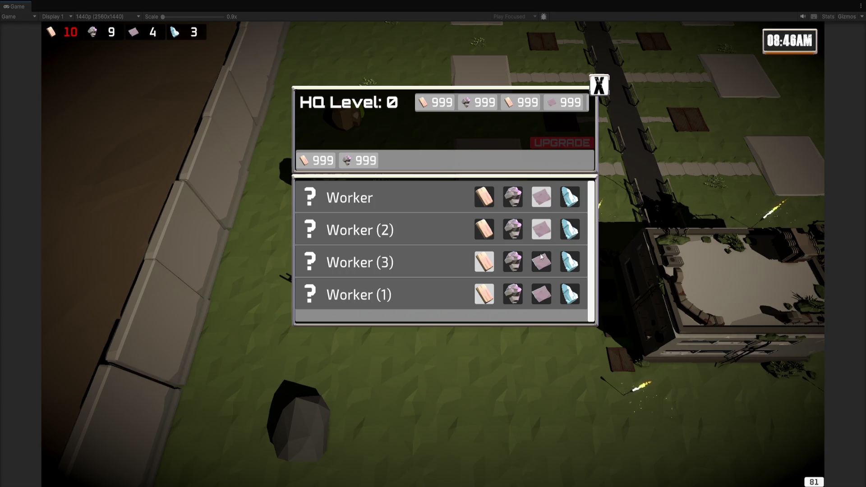
click(542, 258)
click(541, 294)
click(534, 349)
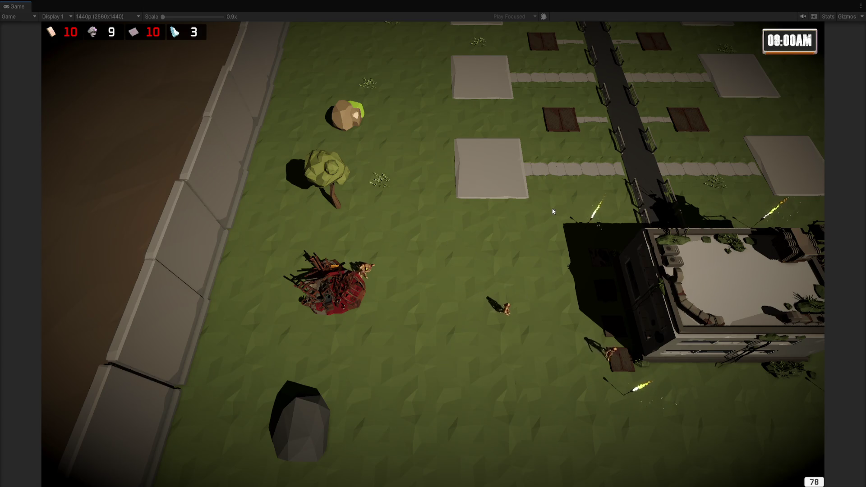
- Toggle the HQ panel with H and pan the camera north and back south
key(h)
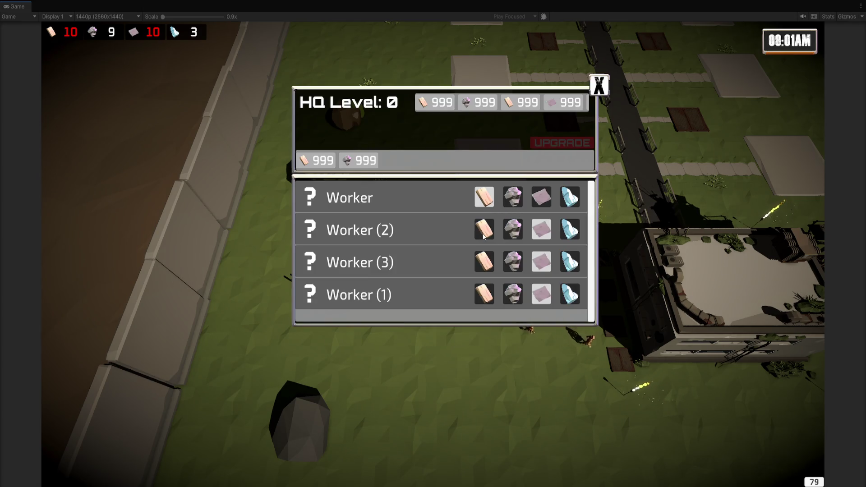
key(h)
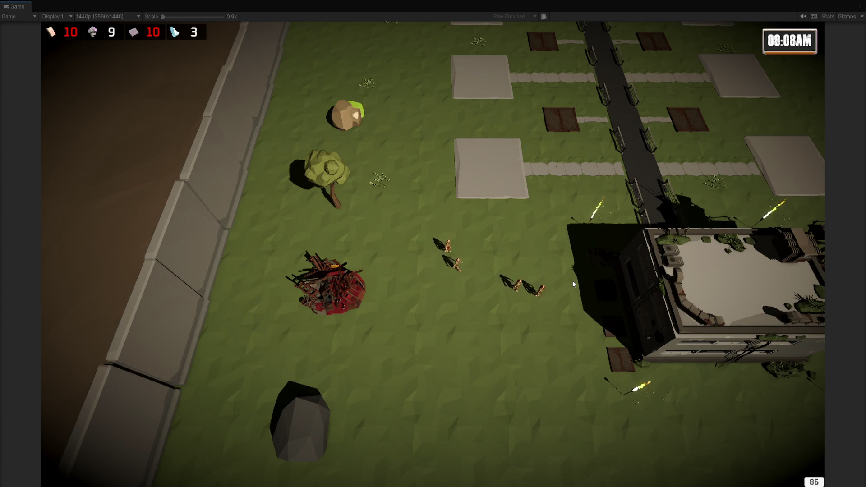
key(w)
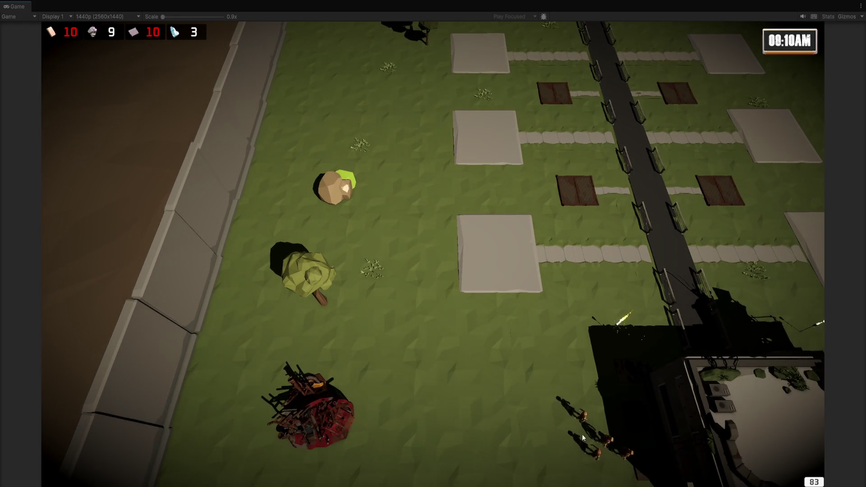
key(s)
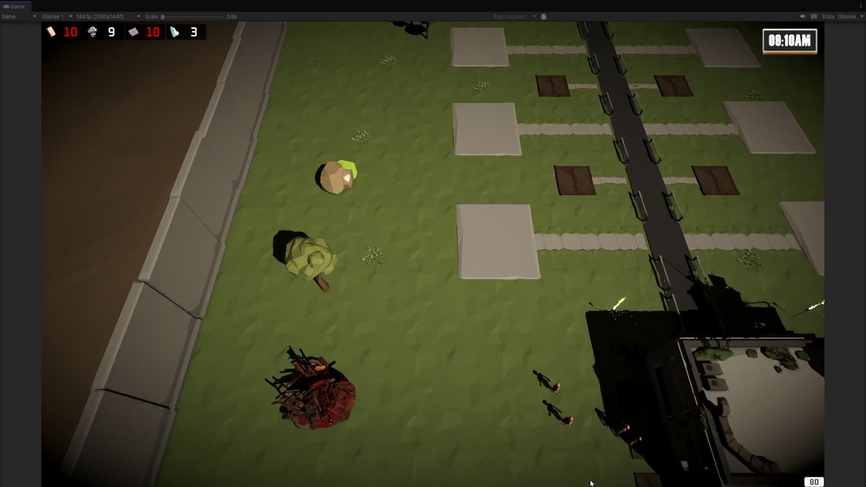
- Reassign all four workers to gather stone from the HQ panel, then close it
click(643, 275)
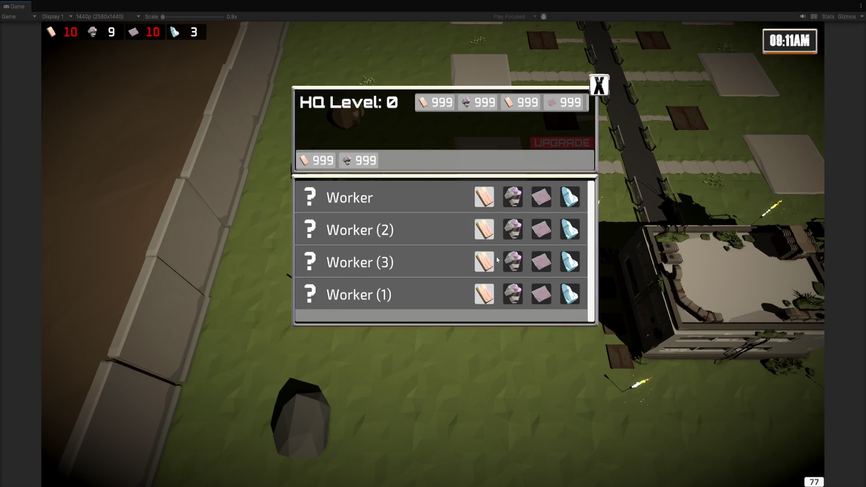
click(513, 262)
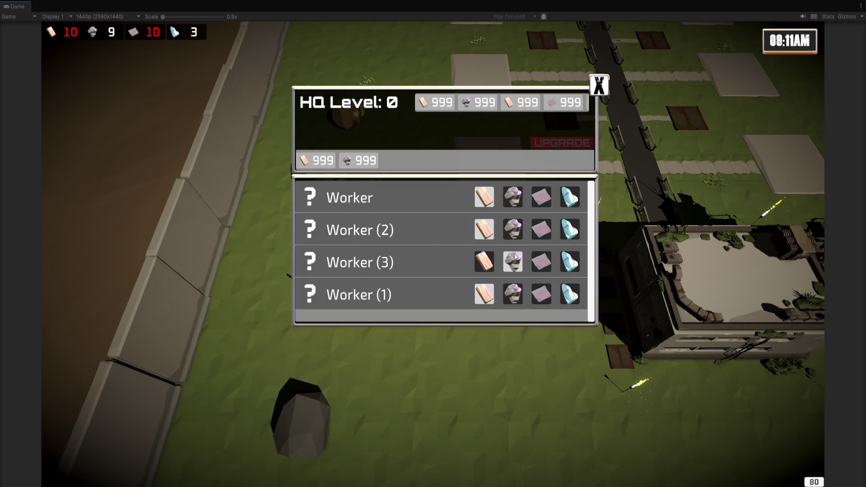
click(512, 229)
click(513, 294)
click(513, 197)
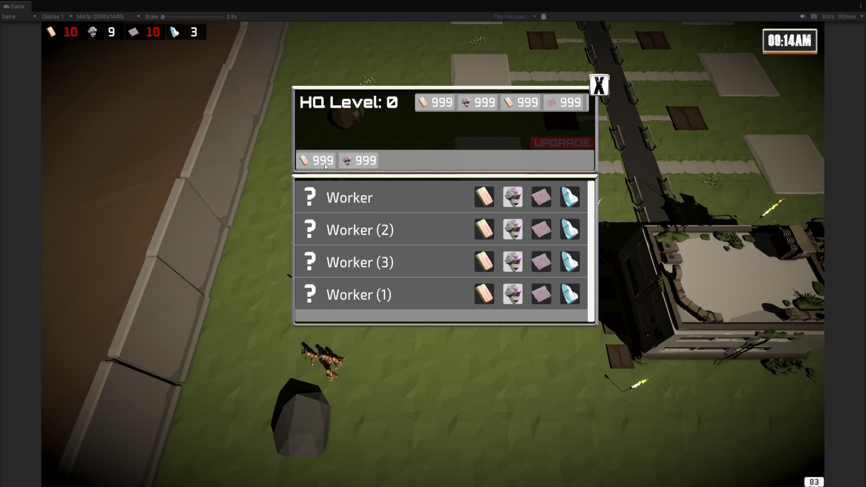
click(599, 85)
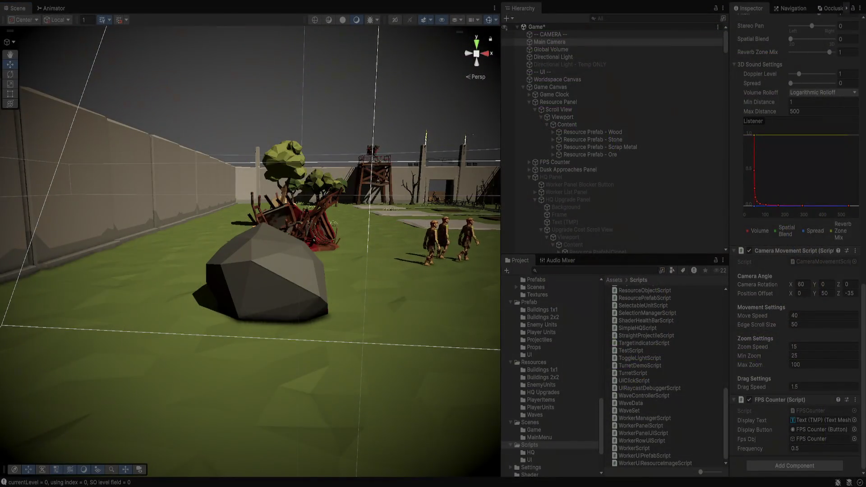
- Inspect the HQ Level 1 upgrade asset (10 Wood, 10 Stone), then play and open the HQ panel
scroll(550, 377, down, 3)
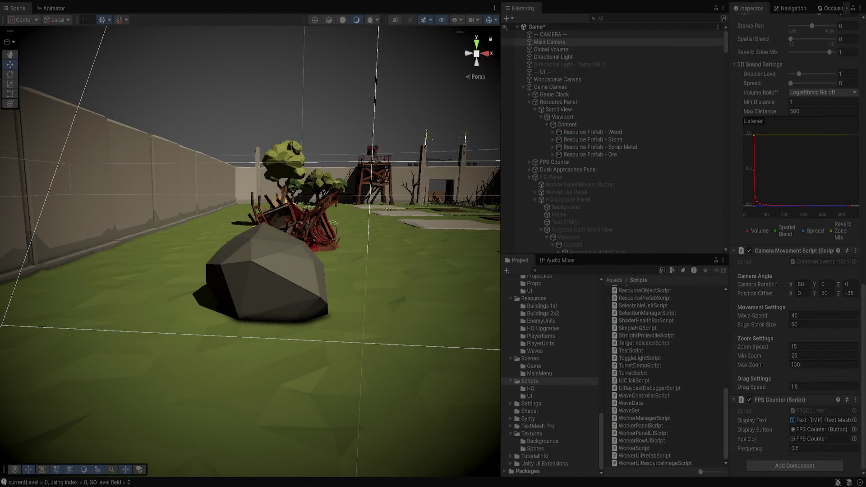
click(543, 329)
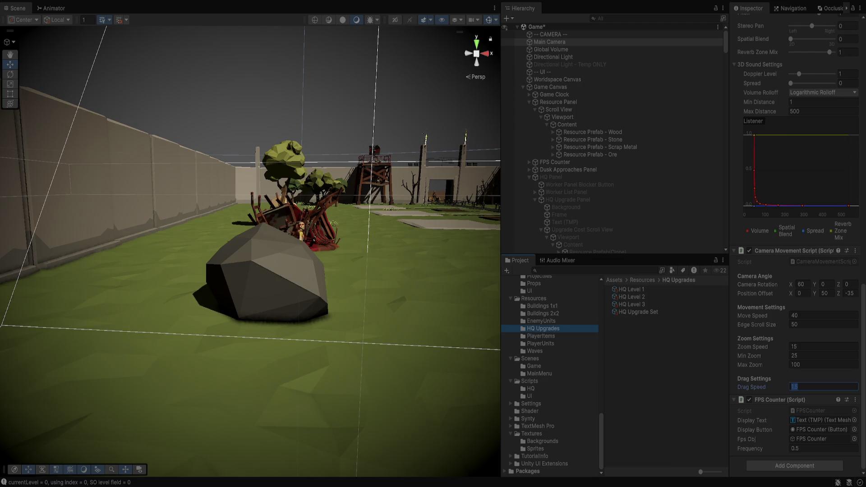
click(632, 289)
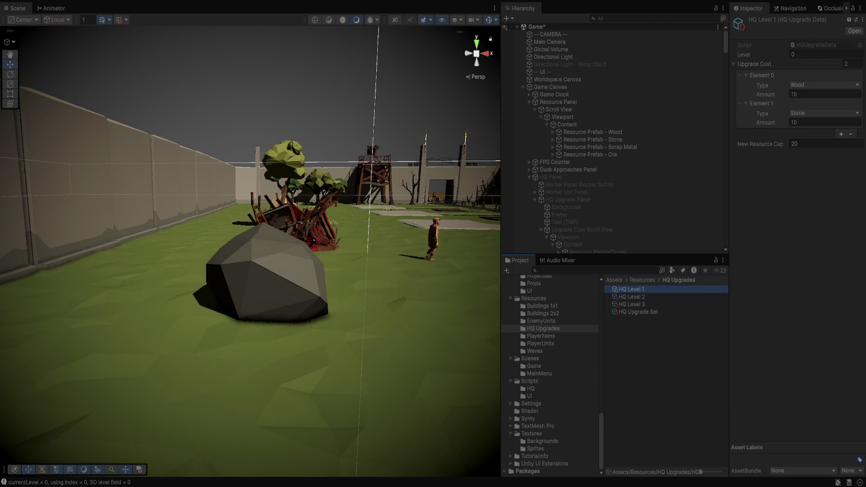
key(Down)
key(Down)
key(Up)
key(Up)
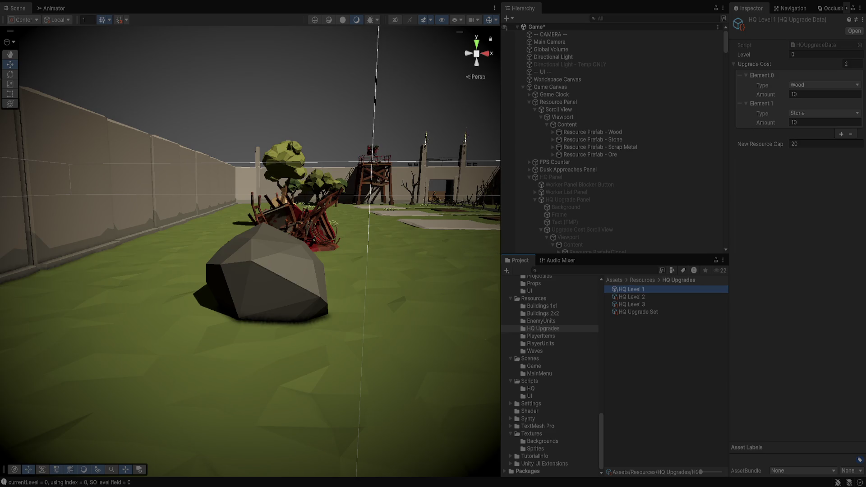
key(ctrl+p)
click(715, 279)
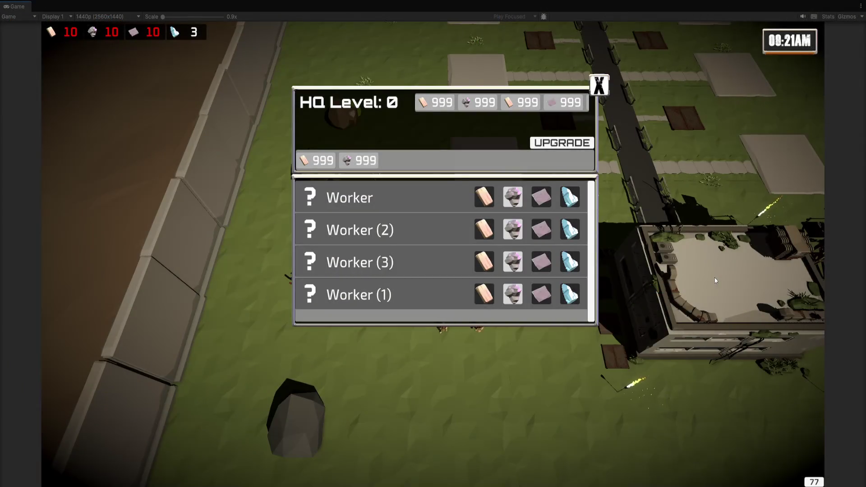
- Upgrade the HQ to level 1 in the running game, then close, reopen and close its panel
click(560, 143)
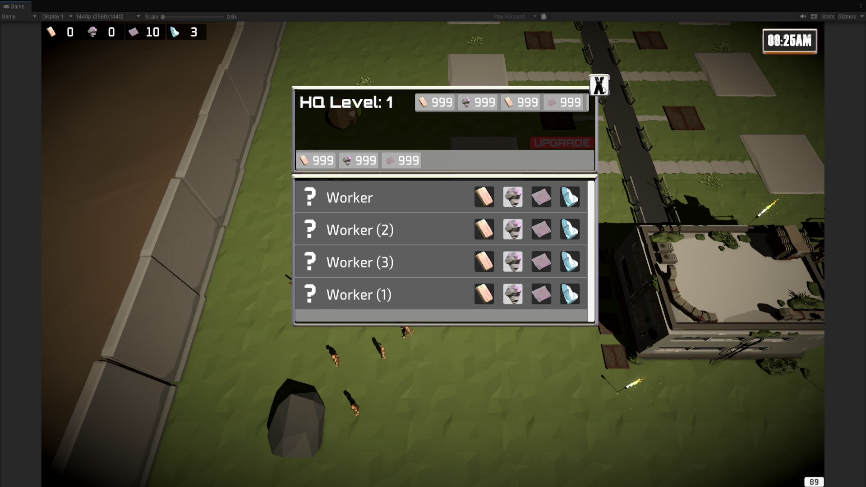
click(603, 89)
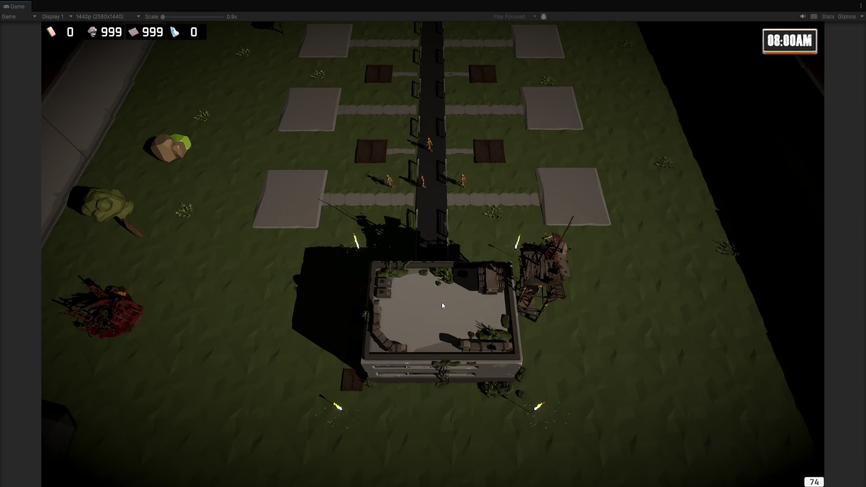
click(441, 302)
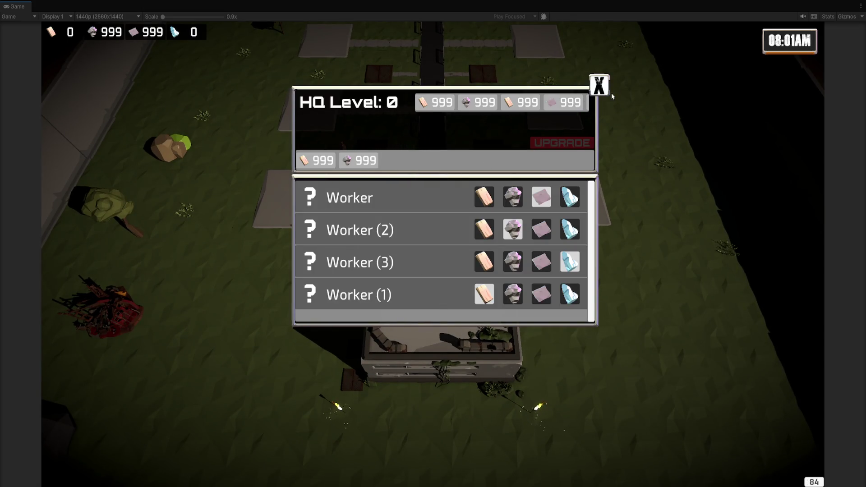
click(599, 86)
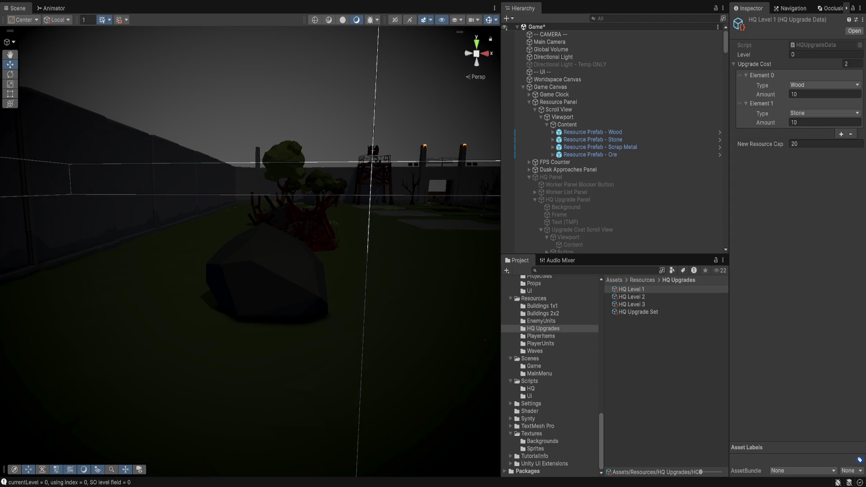
- Open ResourcePrefabScript in Visual Studio via the HQ Panel's Resource Prefab reference
scroll(612, 135, down, 3)
click(550, 121)
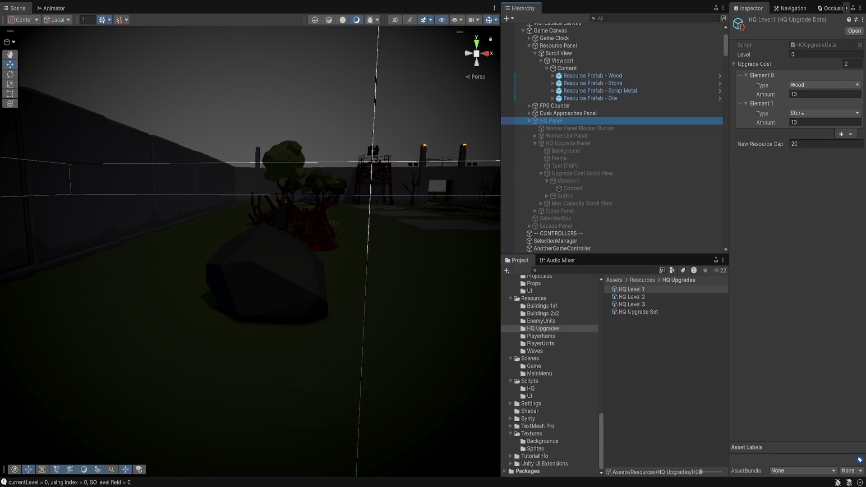
click(823, 207)
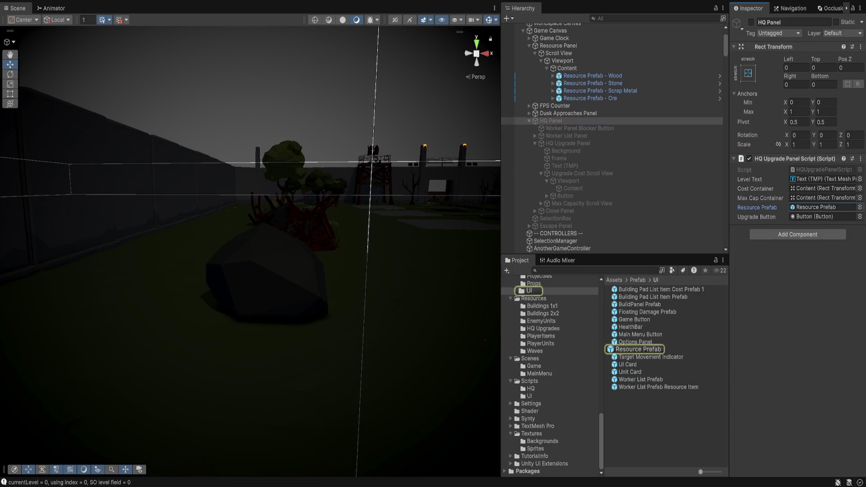
double_click(823, 207)
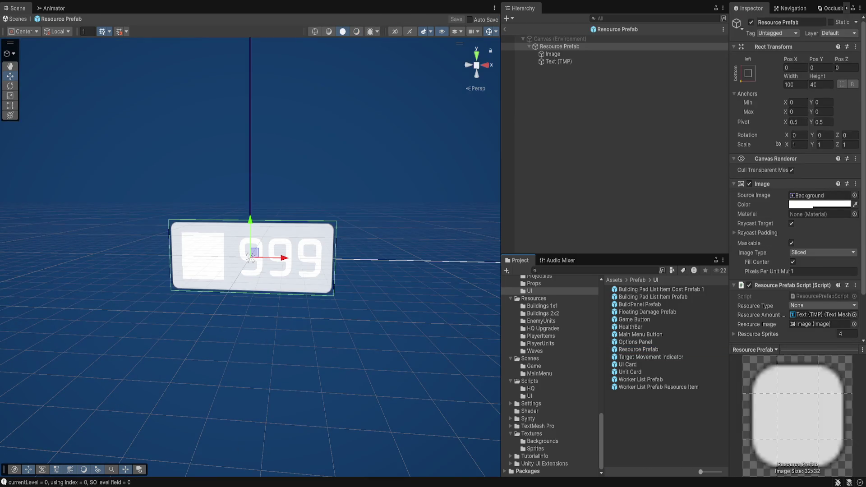
double_click(811, 205)
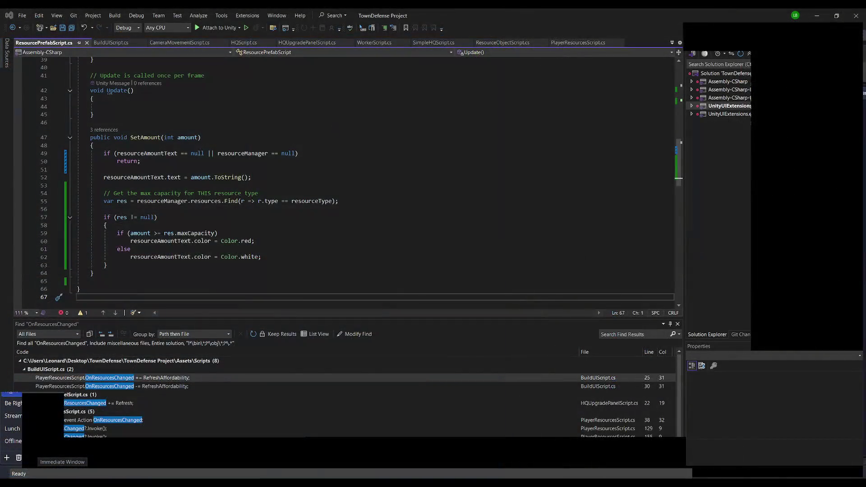
- Select ResourcePrefabScript's code from the Start method at line 18 to the end of the file
scroll(227, 159, up, 11)
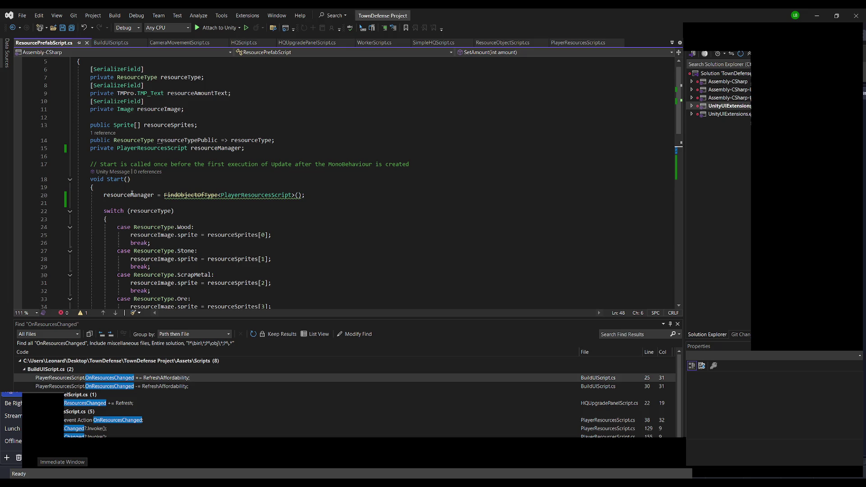
click(225, 179)
key(ctrl+shift+End)
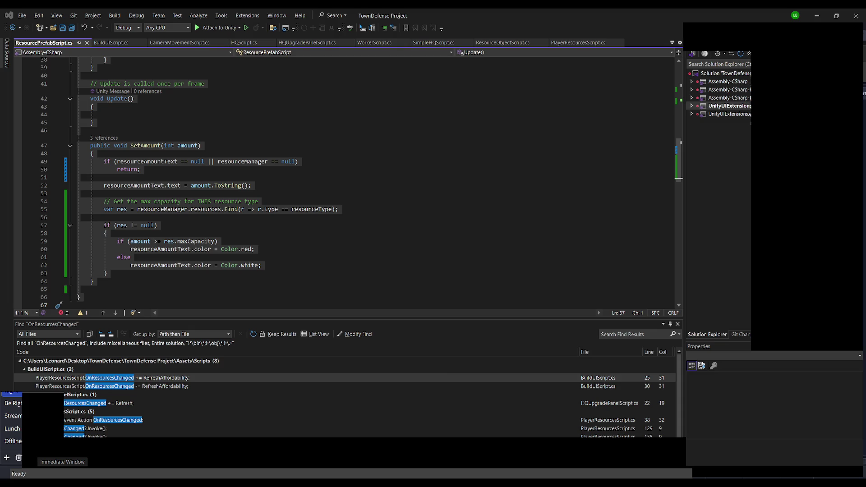
scroll(174, 143, up, 9)
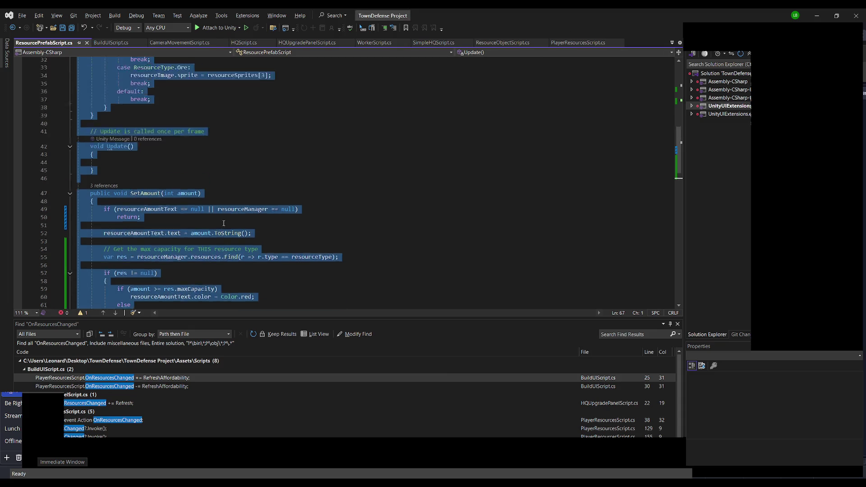
- Add 'public bool isCostDisplay = false;', replace SetAmount with the isCostDisplay-aware version, and save
click(168, 117)
text(public bool isCostDisplay = false;)
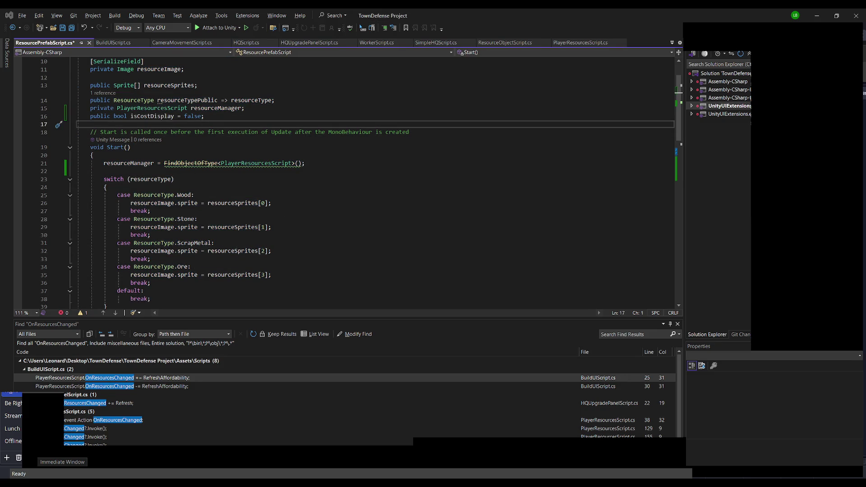
scroll(104, 265, down, 10)
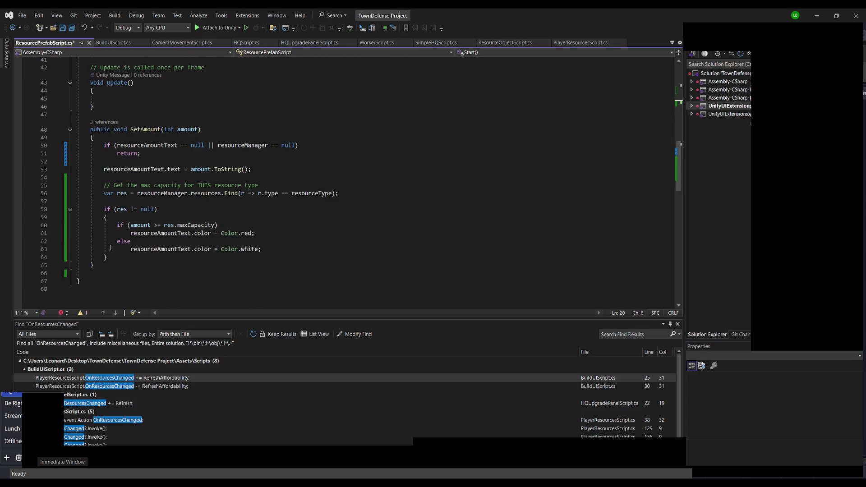
click(104, 266)
drag(104, 265, 94, 138)
text({         if (resourceAmountText == null)             return;          resourceAmountText.text = amount.ToString();          if (isCostDisplay)         {             // Costs should always be white             resourceAmountText.color = Color.white;             return;         }          if (resourceManager == null)             return;          var res = resourceManager.resources.Find(r => r.type == resourceType);          if (res != null)         {             if (amount >= res.maxCapacity)                 resourceAmountText.color = Color.red;             else                 resourceAmountText.color = Color.white;         }     })
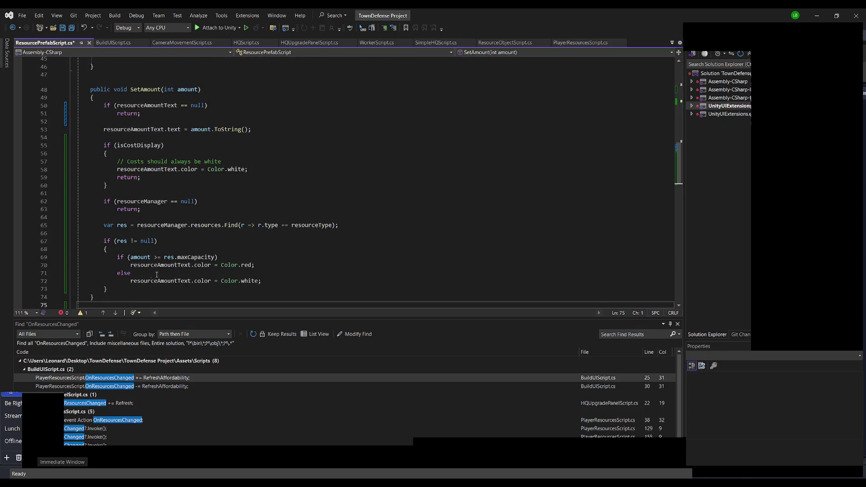
key(ctrl+s)
key(alt+Tab)
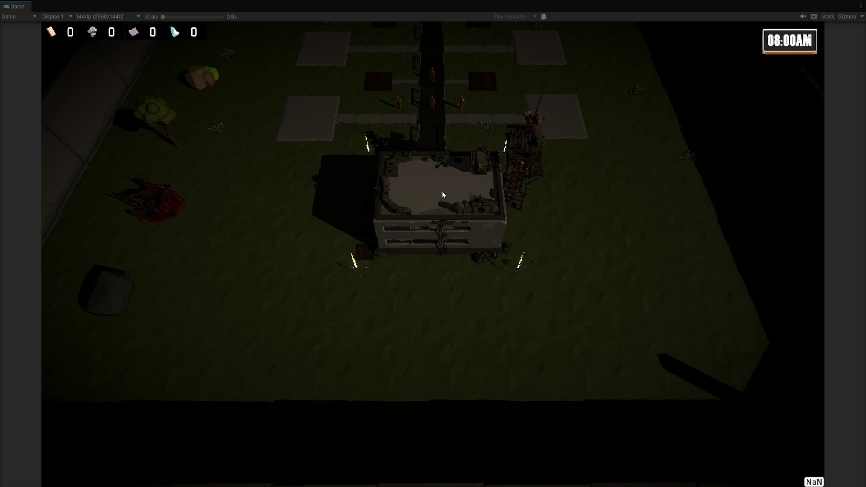
- Open and close the HQ upgrade panel twice in the running game
click(443, 194)
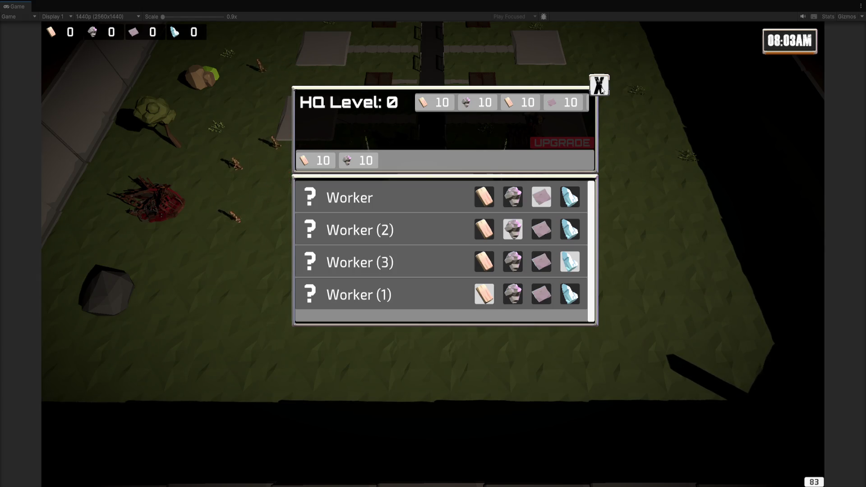
click(601, 89)
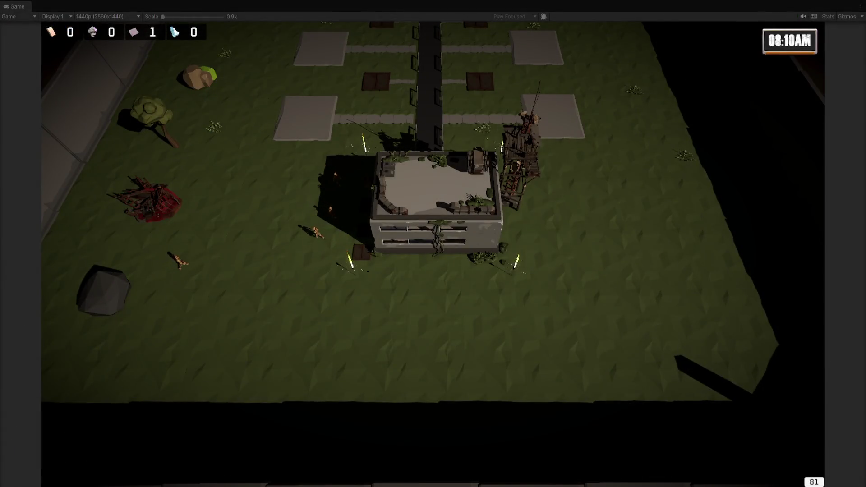
click(432, 182)
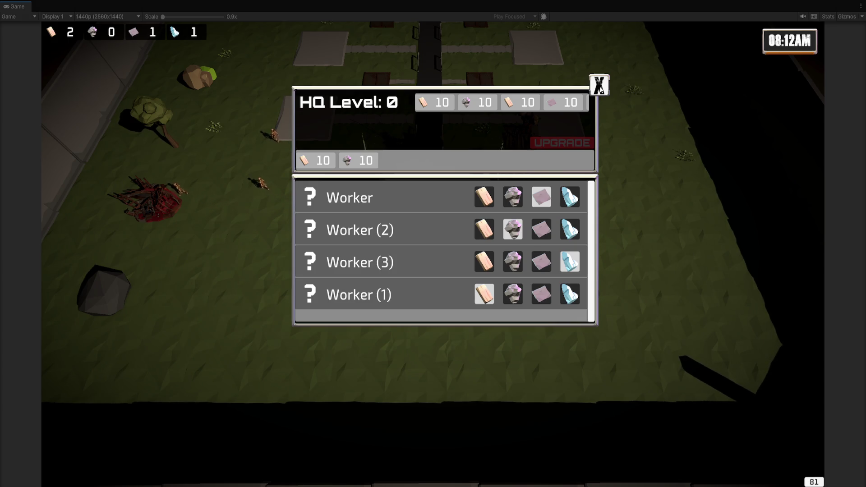
click(600, 88)
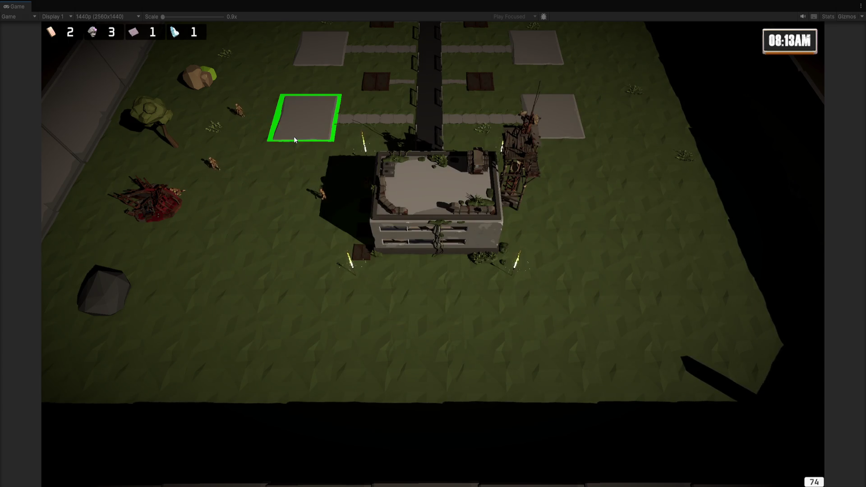
- Pan the game camera with A and W, box-select a worker, then stop playing
key(a)
key(w)
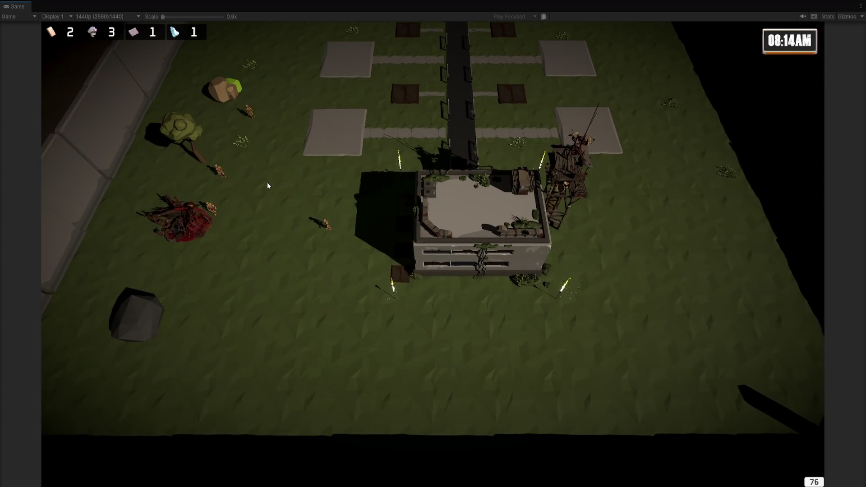
mouse_move(268, 185)
mouse_down()
mouse_move(352, 290)
mouse_move(363, 286)
mouse_up()
key(w)
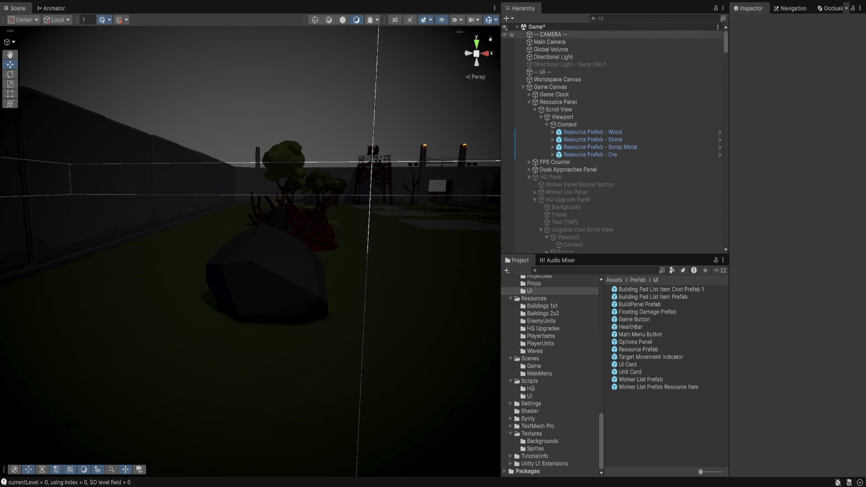
- Set the Main Camera's Camera Movement Script Drag Speed to 1.5
scroll(795, 243, down, 15)
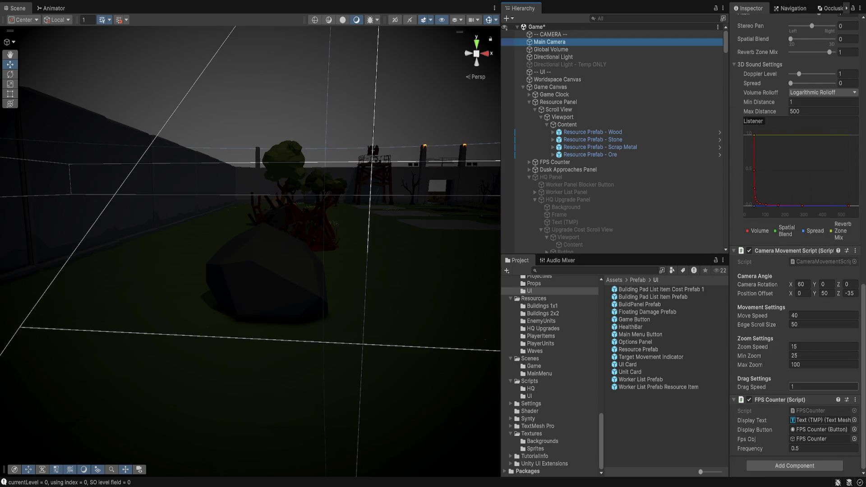
click(823, 386)
text(1.56)
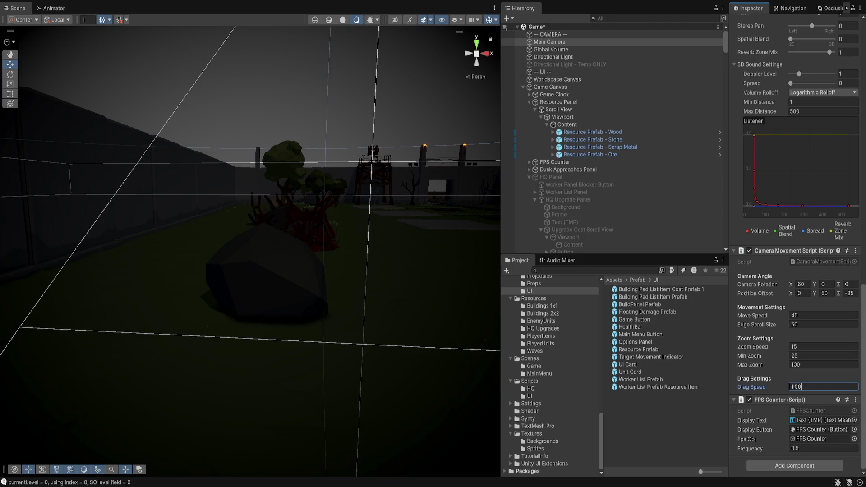
key(BackSpace)
key(BackSpace)
key(BackSpace)
text(.5)
- Playtest camera dragging, recheck the drag speed, and open and close the HQ panel
key(ctrl+p)
click(823, 386)
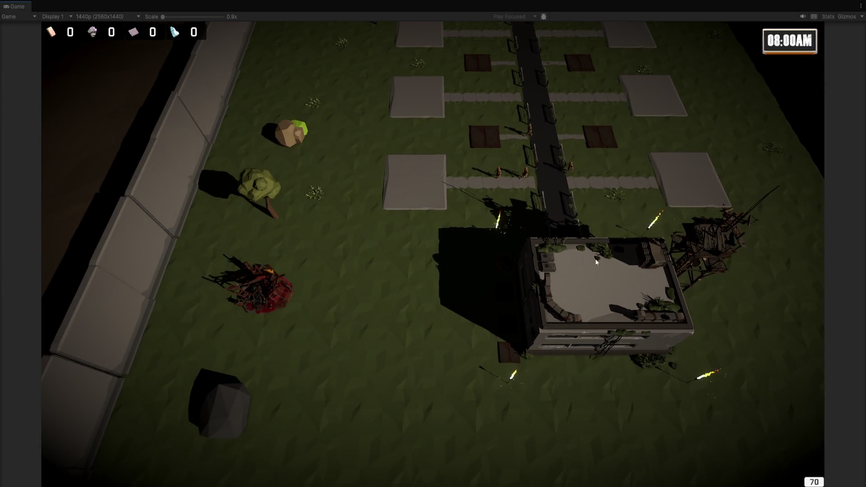
click(580, 288)
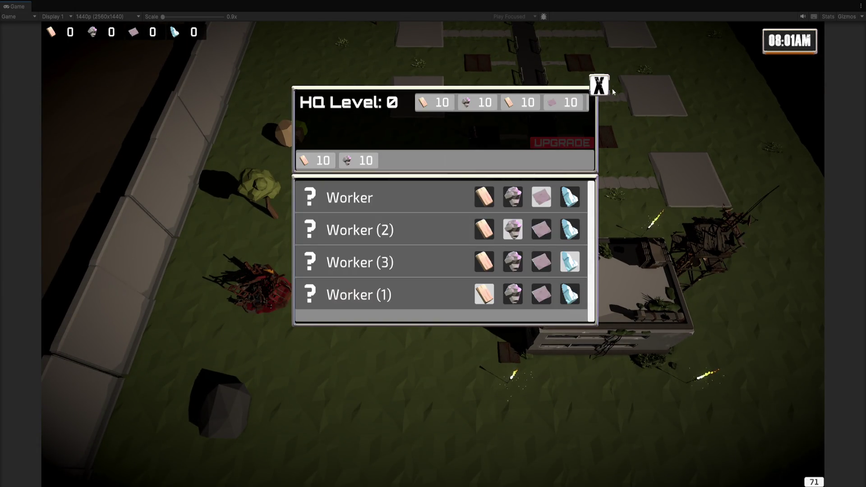
click(601, 86)
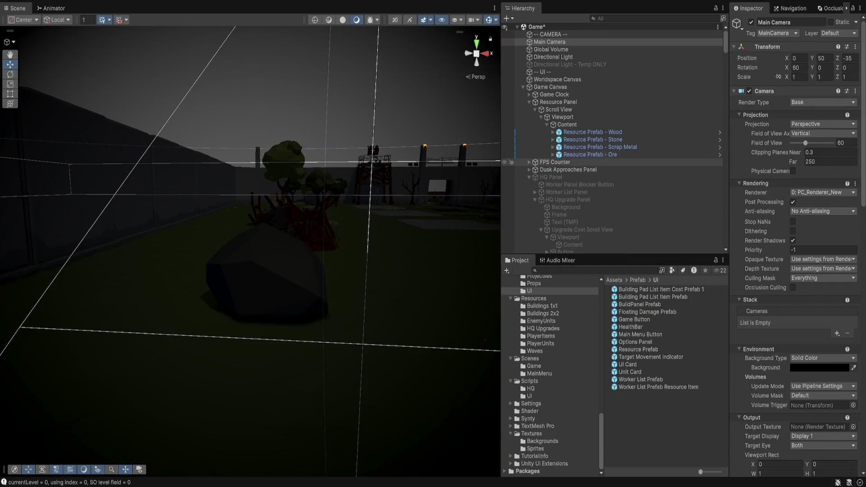
- Activate the HQ Panel and frame its Upgrade Cost Scroll View in the Scene view
click(551, 177)
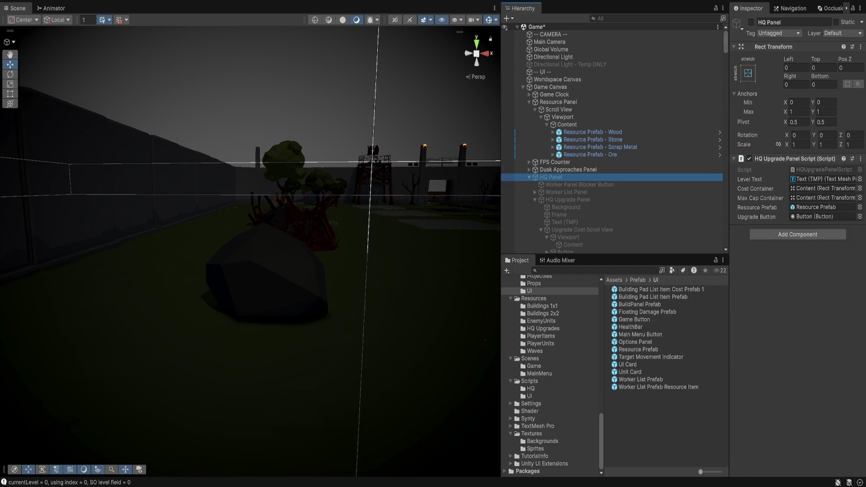
click(751, 23)
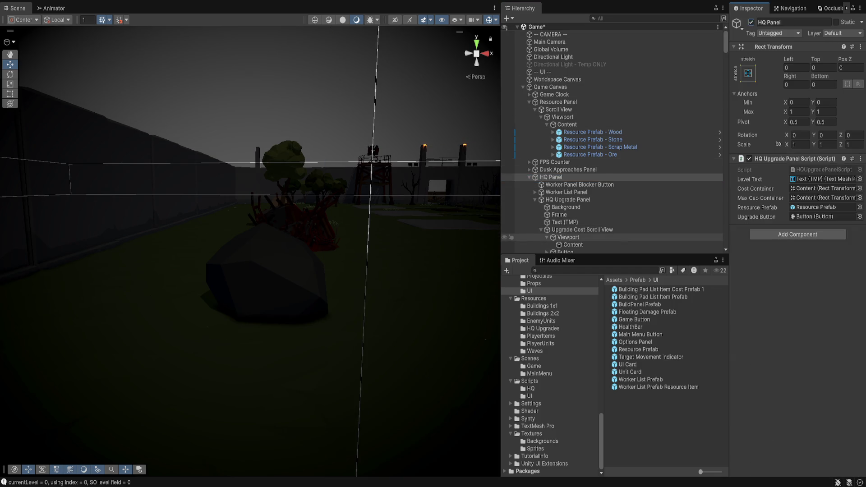
scroll(586, 216, down, 2)
double_click(582, 202)
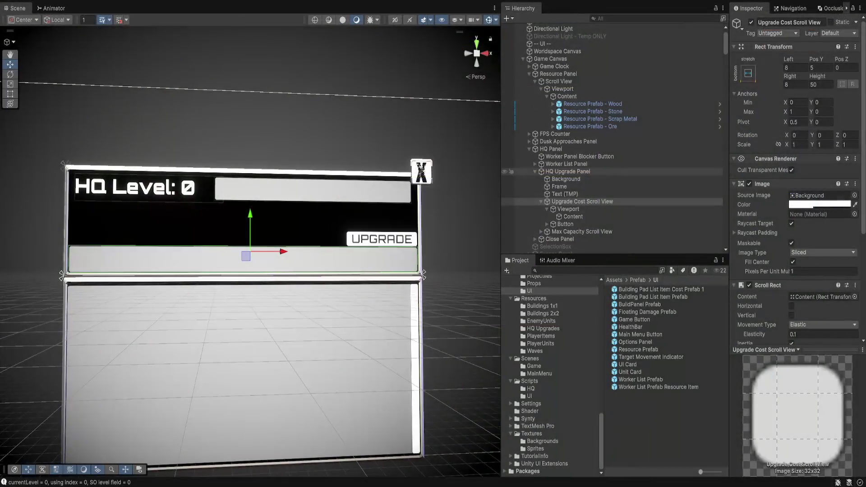
- Frame the UPGRADE Button in the Scene view and expand it to show its text child
click(565, 224)
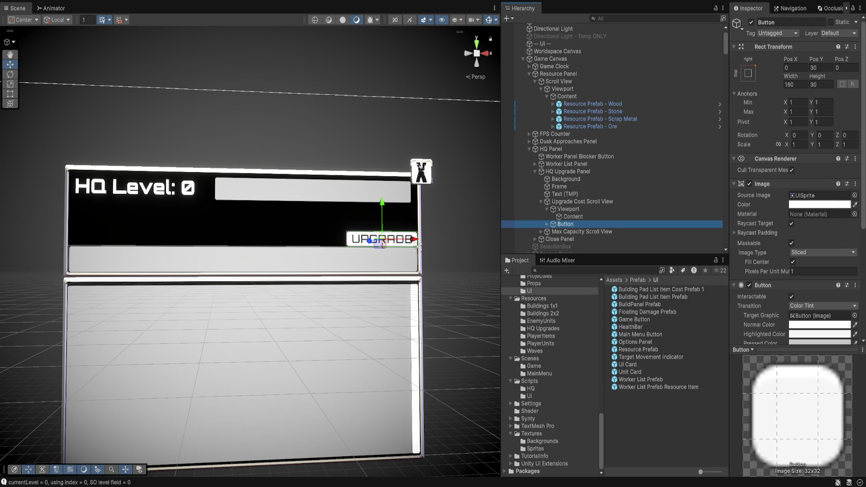
key(f)
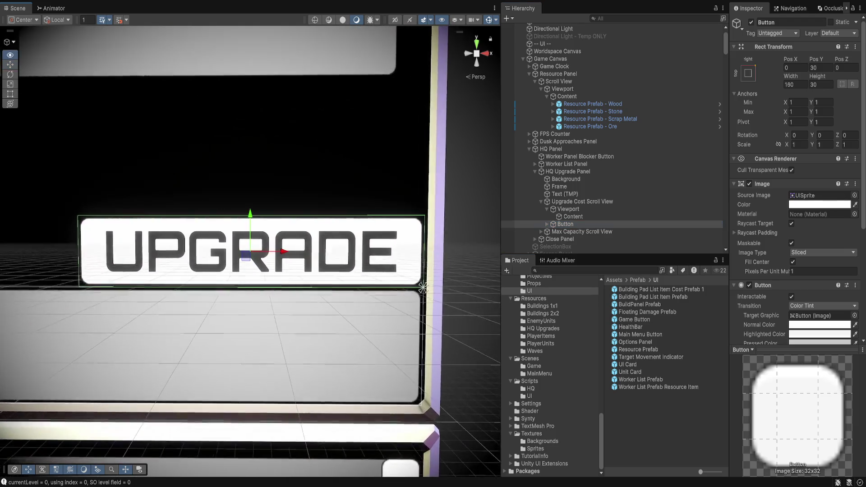
click(547, 224)
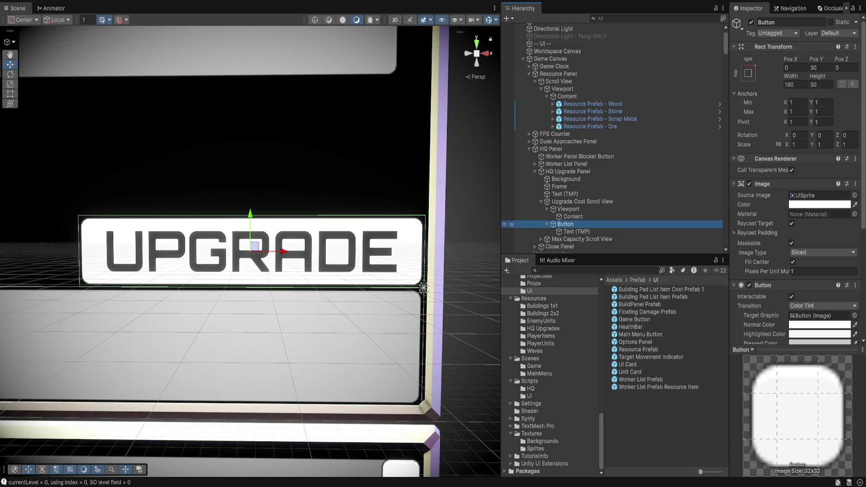
- Change the UPGRADE Button's source image to a different SPR_HUD_Military sprite
key(Down)
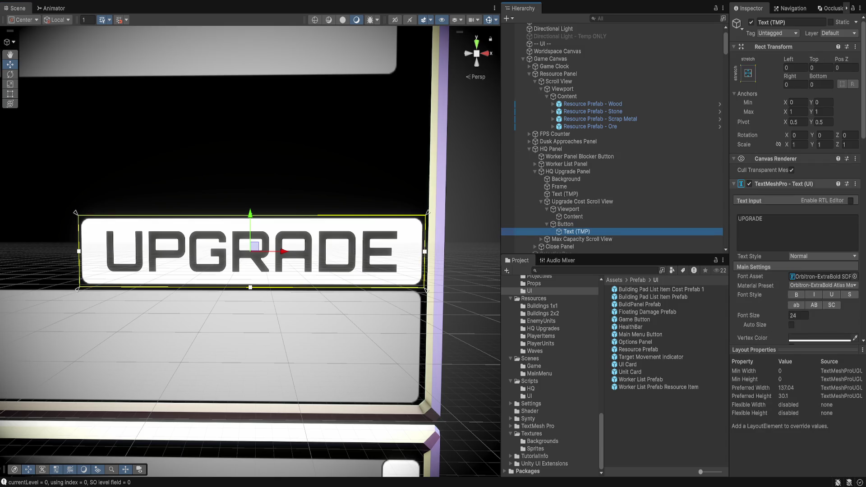
click(565, 224)
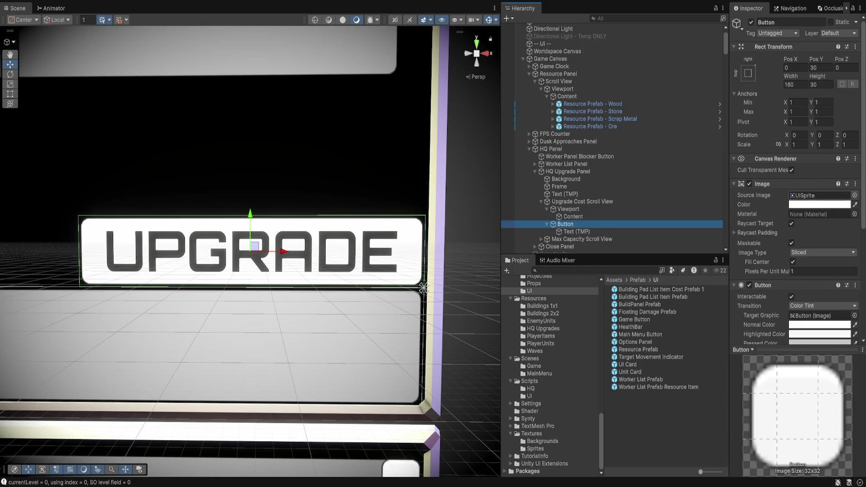
click(819, 195)
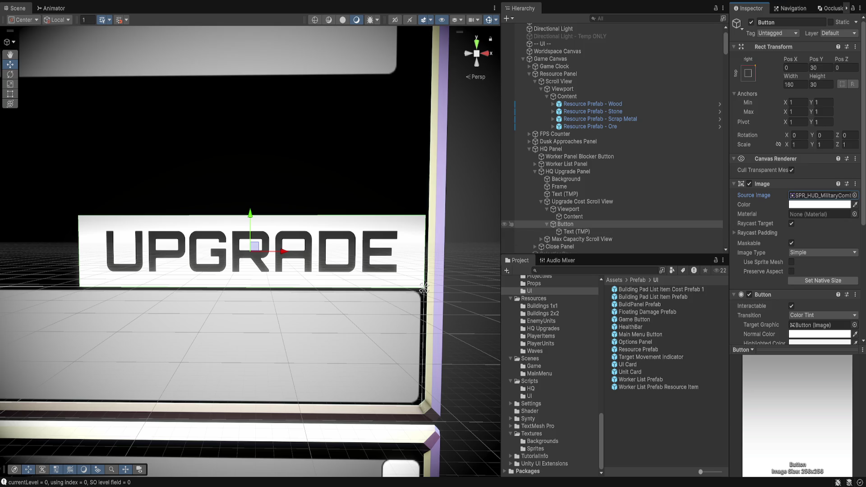
click(564, 224)
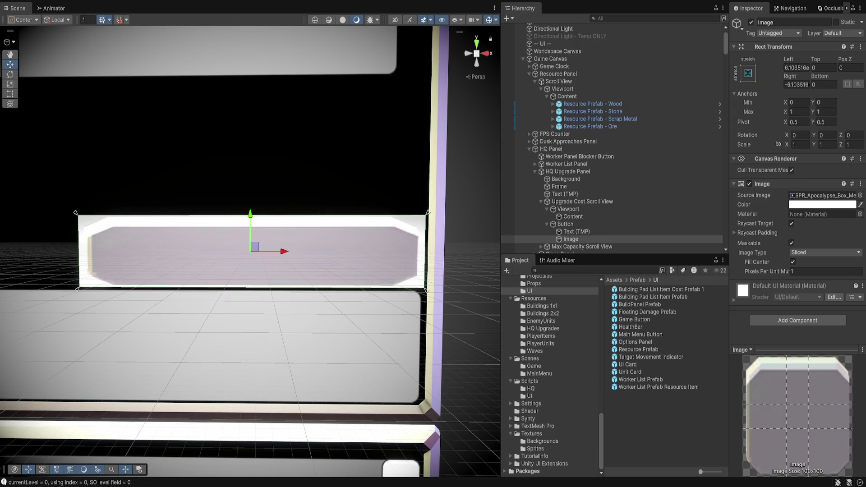
- Try frame pixels-per-unit multipliers of 10 then 15, with left and right offsets of 0
click(825, 271)
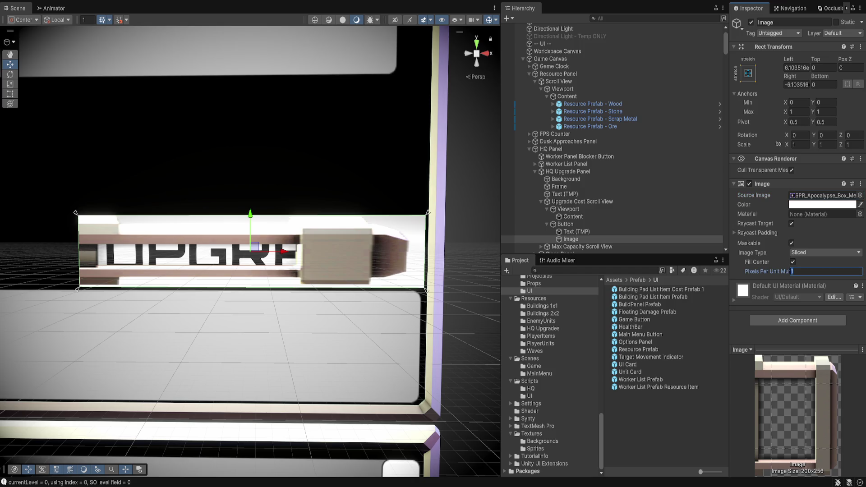
text(10)
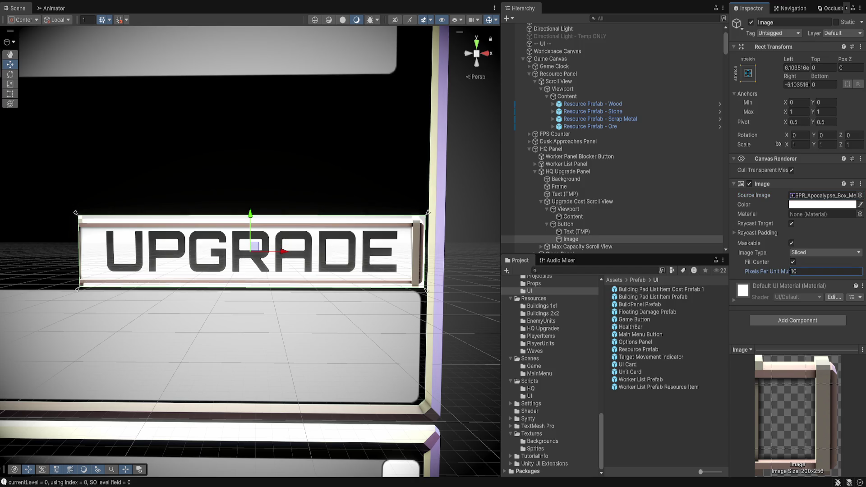
click(795, 68)
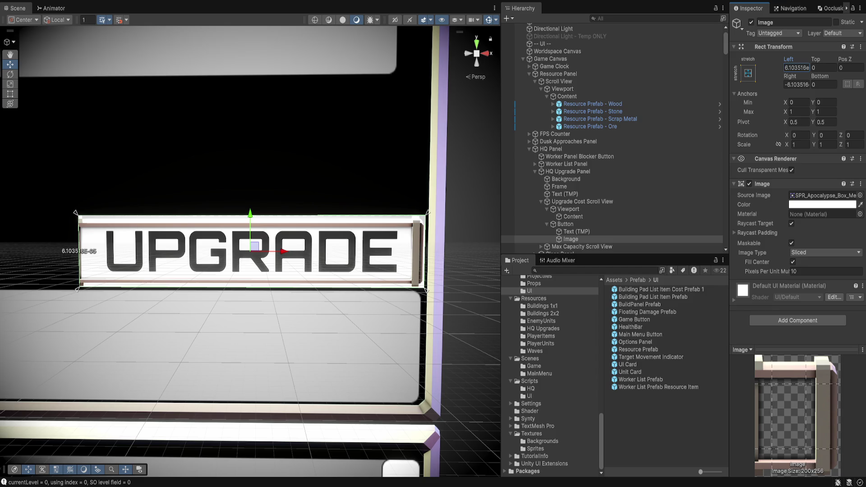
text(0)
key(Tab)
key(Tab)
key(Tab)
text(0)
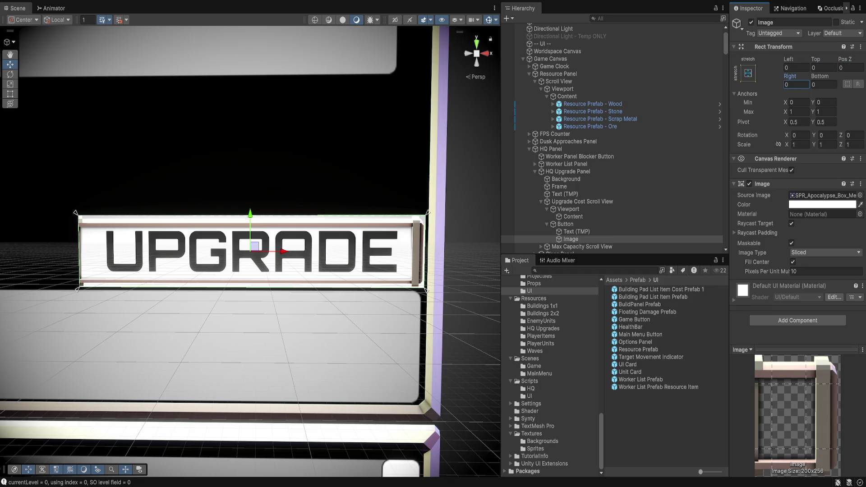
drag(266, 251, 263, 251)
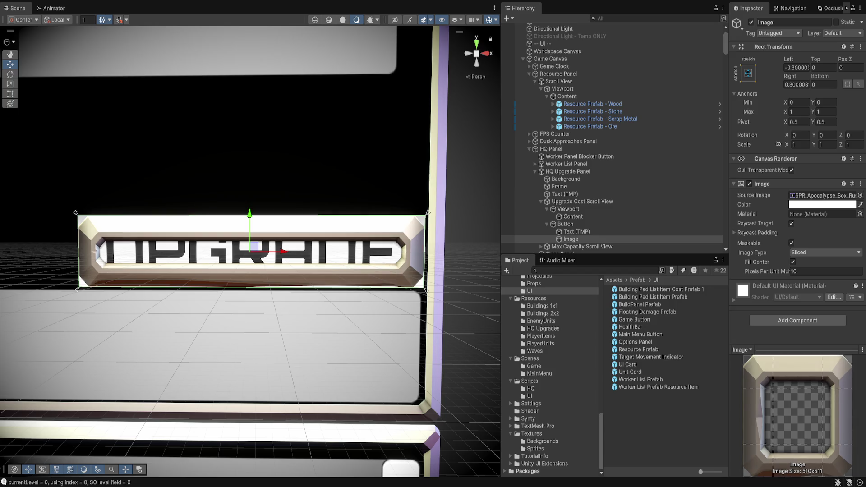
key(Return)
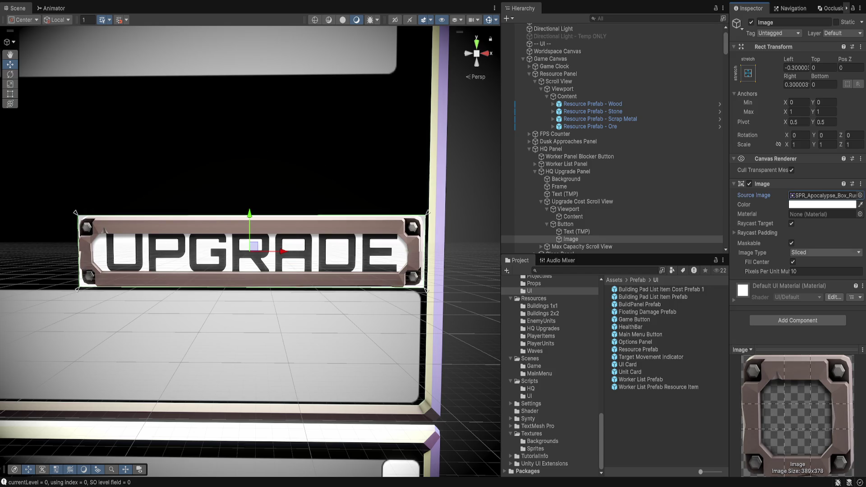
click(807, 271)
text(15)
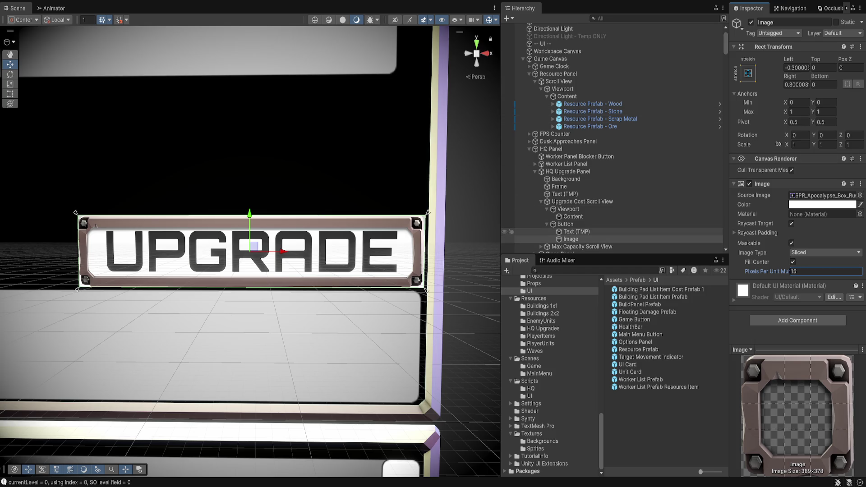
- Set the frame's Left, Top, Right and Bottom to -5 and Pos Z 0, then shift the button up-left
click(565, 225)
click(571, 239)
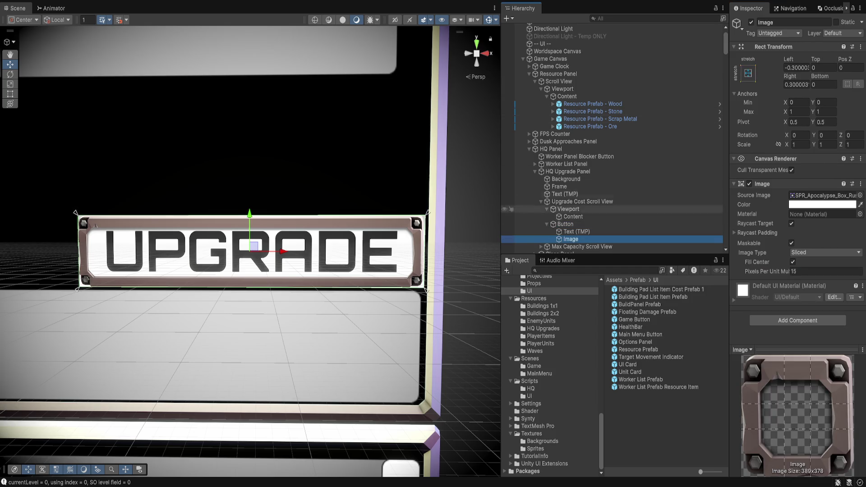
drag(254, 246, 254, 247)
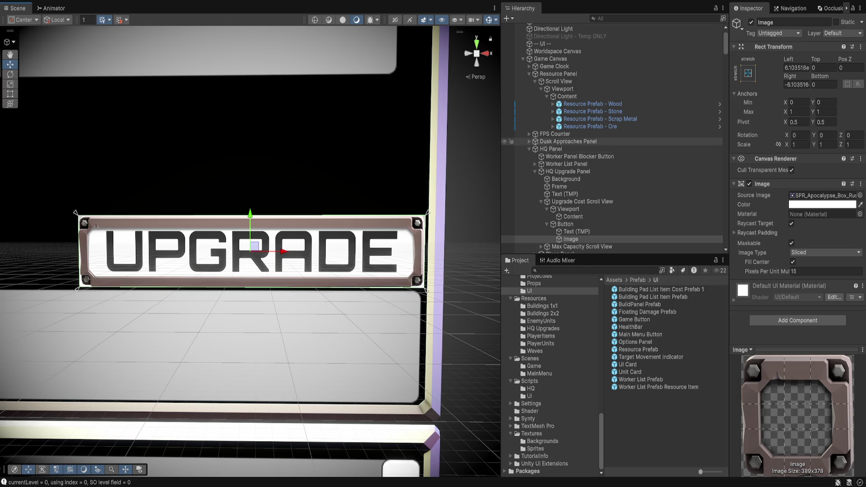
click(796, 68)
text(5)
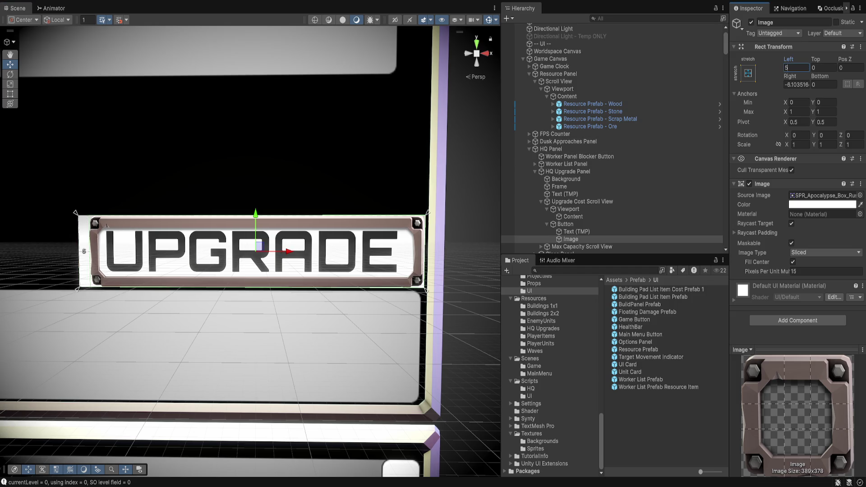
key(Home)
text(-)
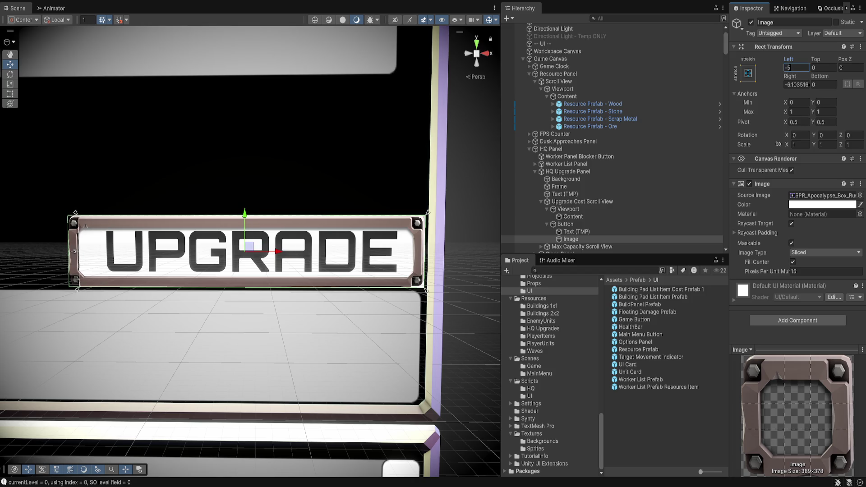
key(Tab)
text(-5)
key(Tab)
text(-5)
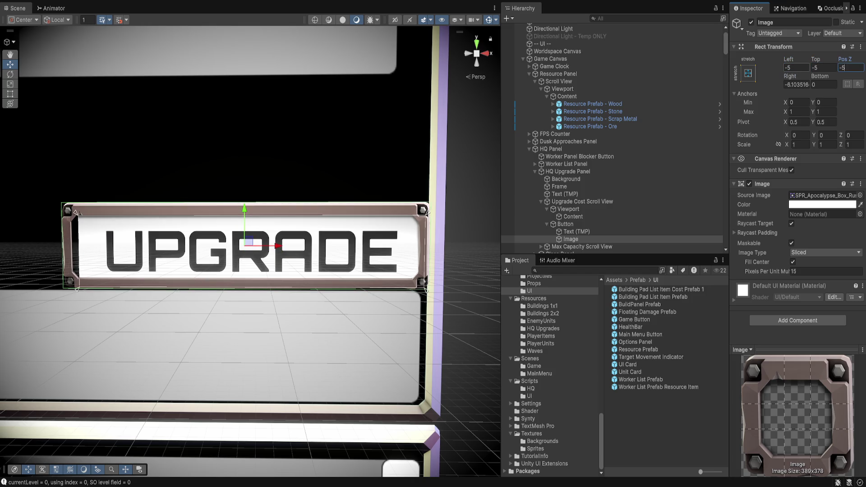
key(Tab)
text(-5)
key(shift+Tab)
text(0)
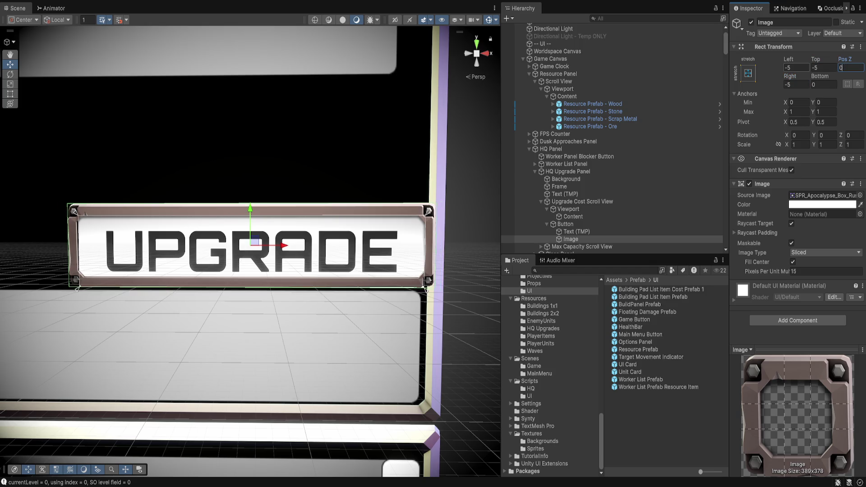
key(Tab)
key(Tab)
text(-5)
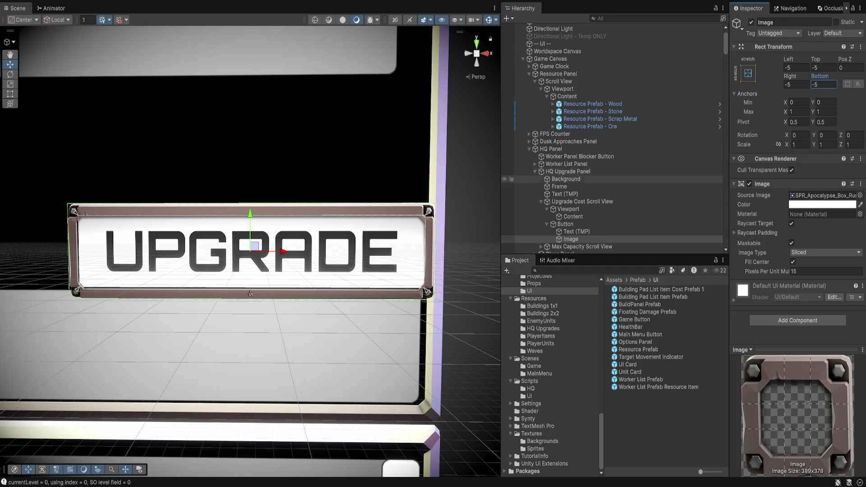
click(565, 224)
drag(255, 246, 236, 230)
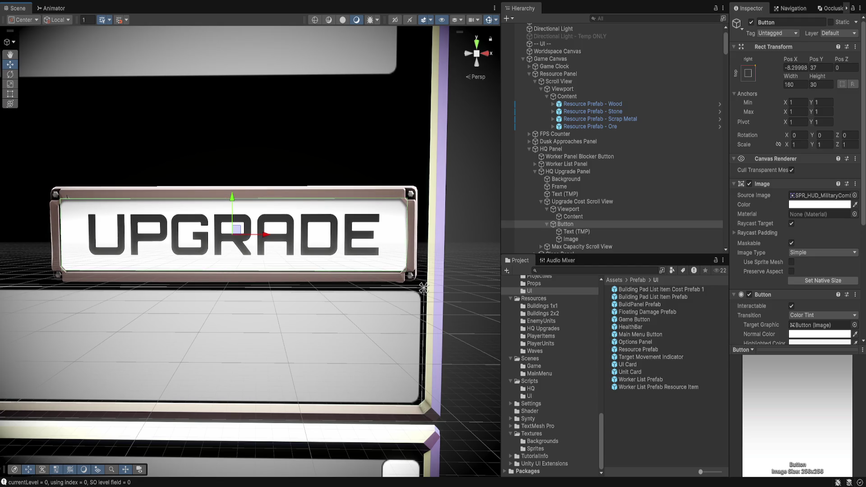
click(565, 224)
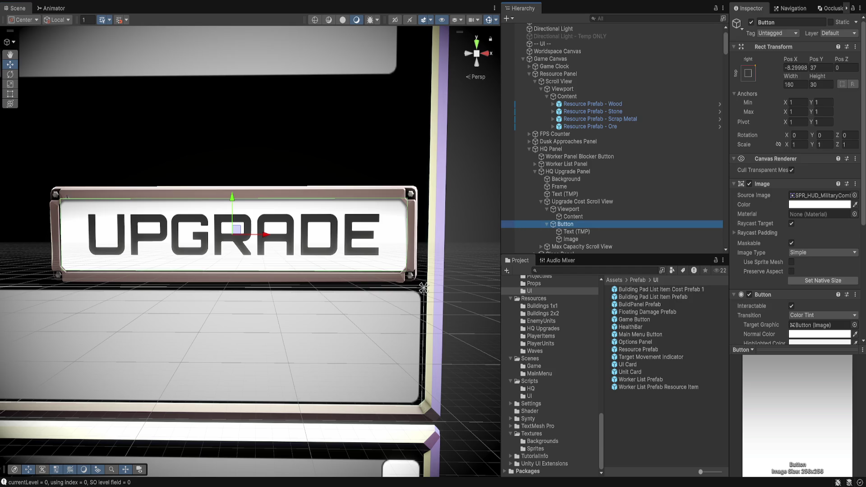
click(791, 306)
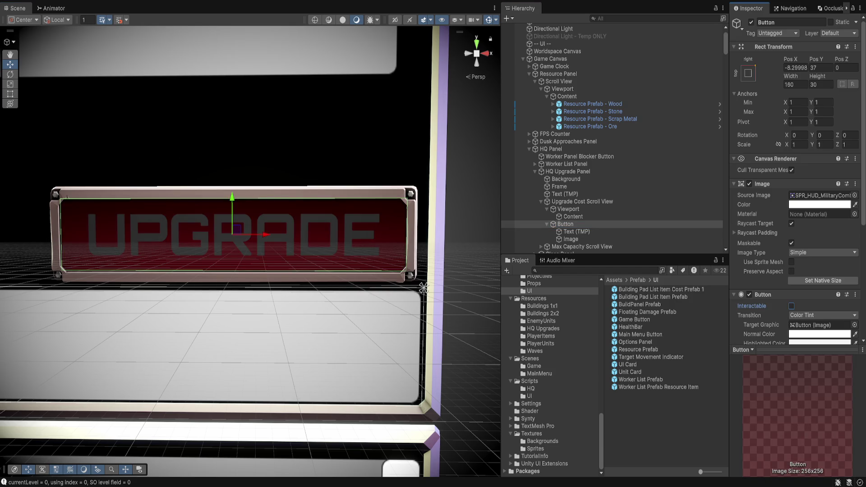
click(791, 305)
scroll(791, 306, down, 5)
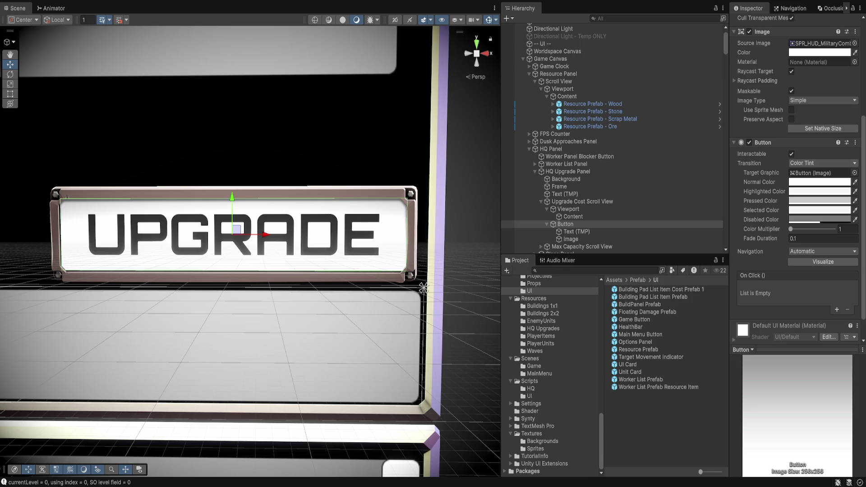
click(819, 220)
click(791, 154)
click(791, 154)
click(791, 154)
click(791, 154)
click(791, 153)
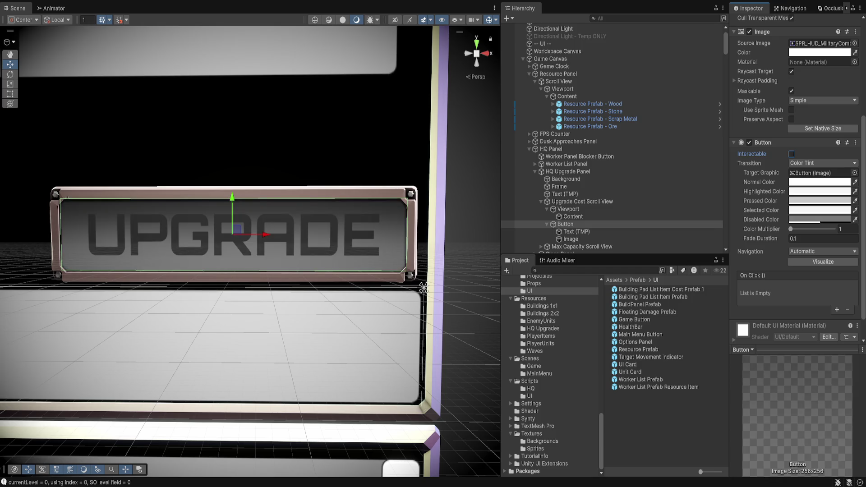
click(791, 154)
click(571, 239)
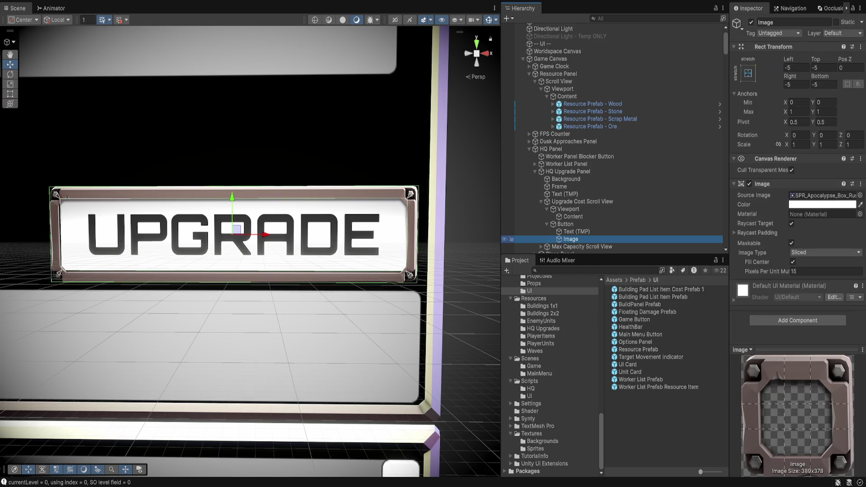
- Set the UPGRADE frame Image's Rect Transform Bottom and Left insets to -4
click(823, 84)
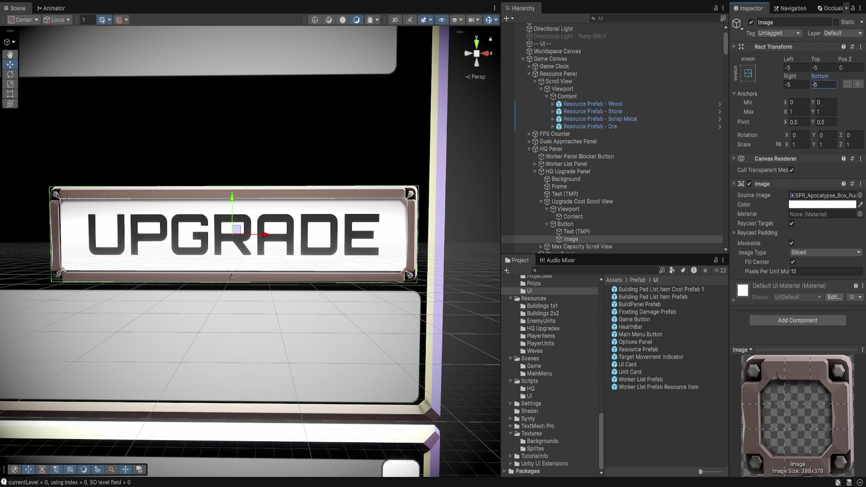
double_click(814, 84)
text(-4)
key(Return)
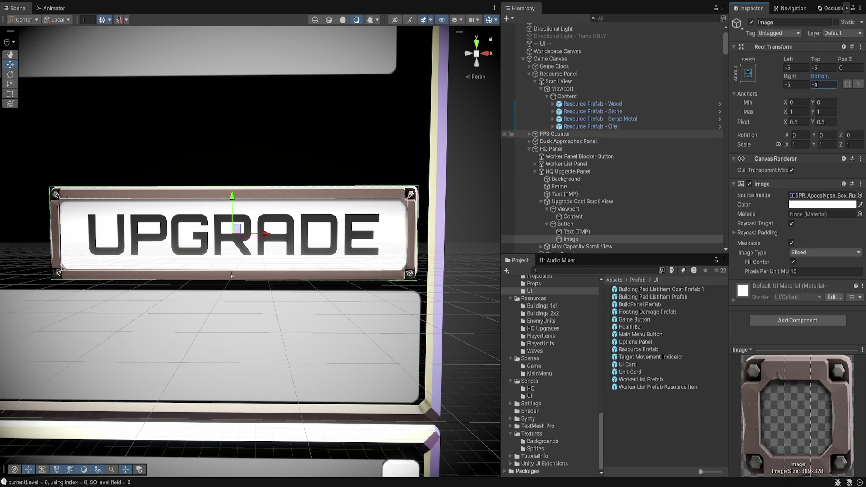
mouse_move(252, 315)
mouse_down()
mouse_move(306, 311)
mouse_move(275, 313)
mouse_up()
click(795, 67)
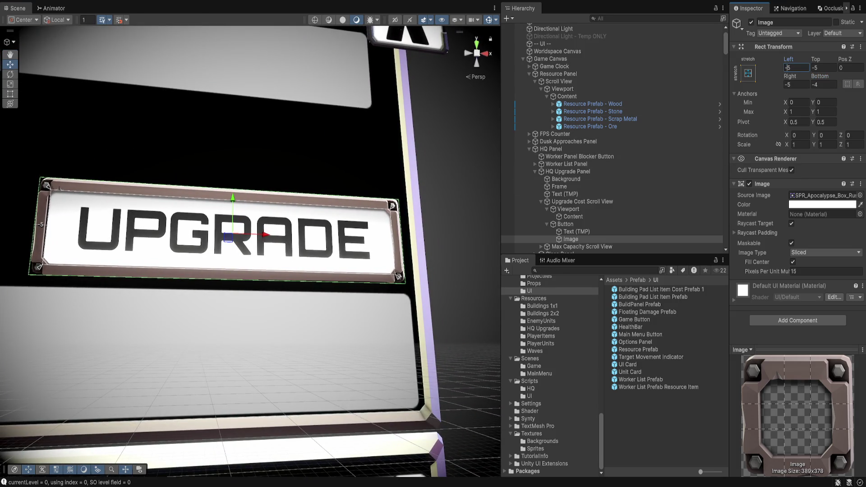
text(-4)
key(Return)
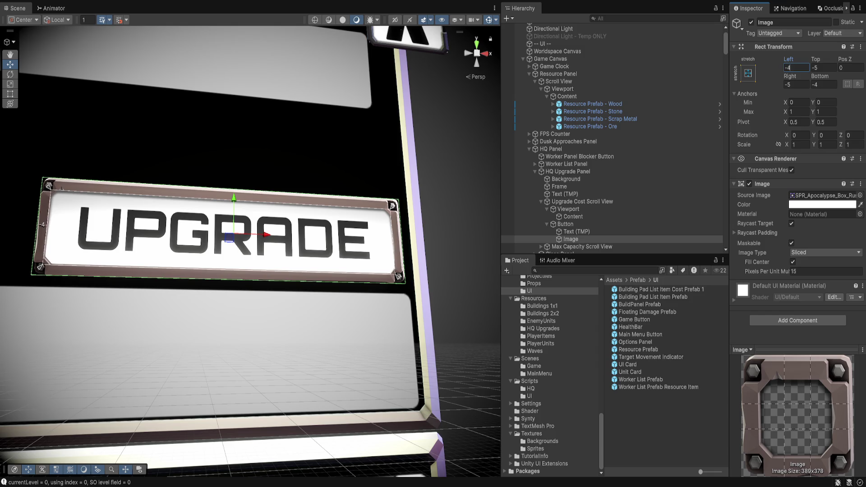
drag(405, 162, 360, 164)
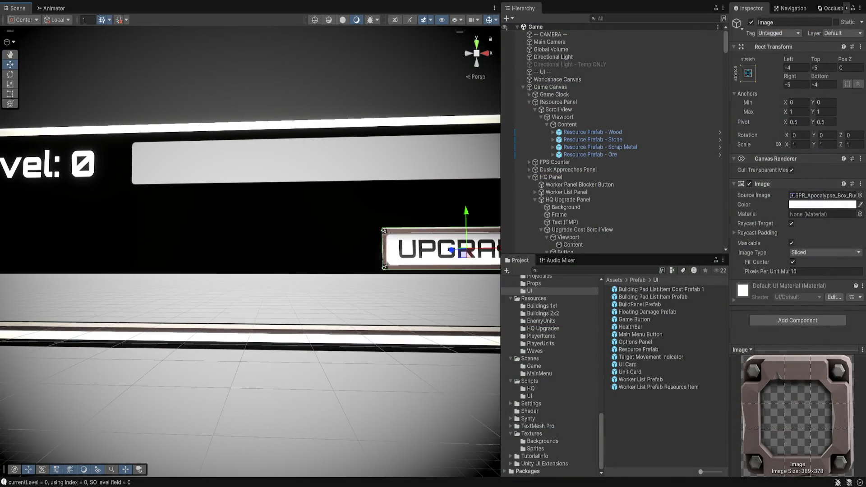
- Select the HQ Panel in the Hierarchy and set it inactive
scroll(251, 248, down, 2)
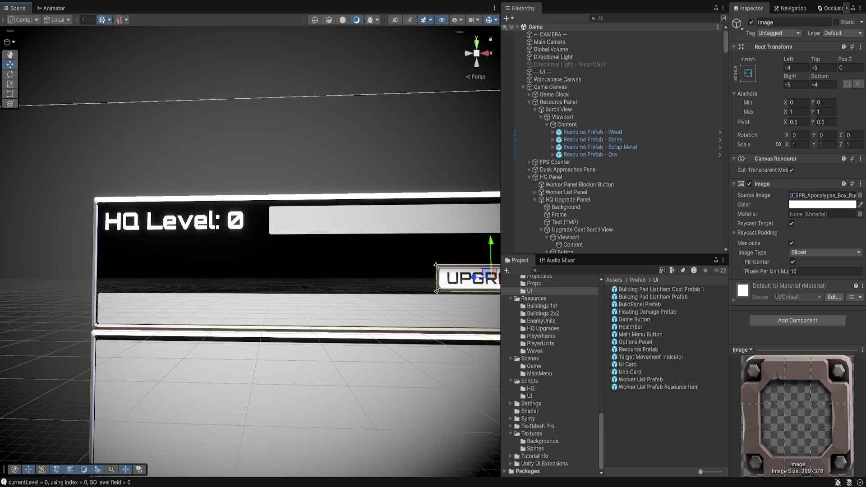
click(551, 177)
click(751, 22)
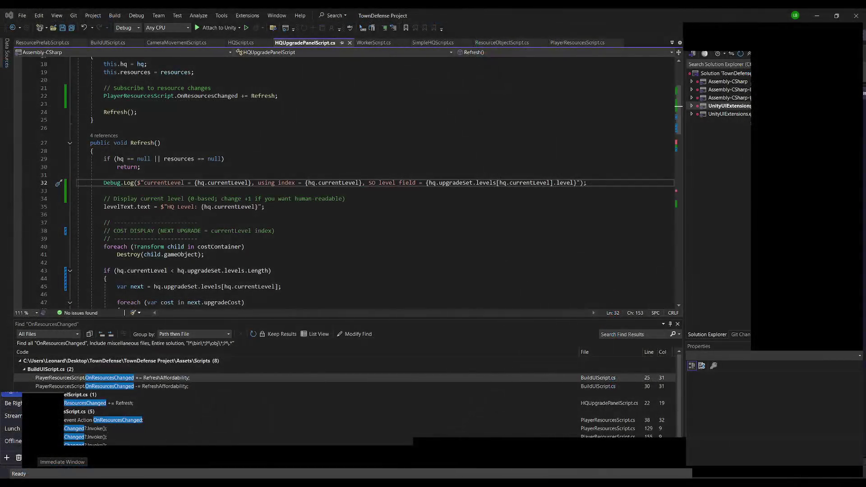
- Comment out the Debug.Log line in Refresh with // and save the script
click(104, 183)
text(//)
click(246, 143)
key(ctrl+s)
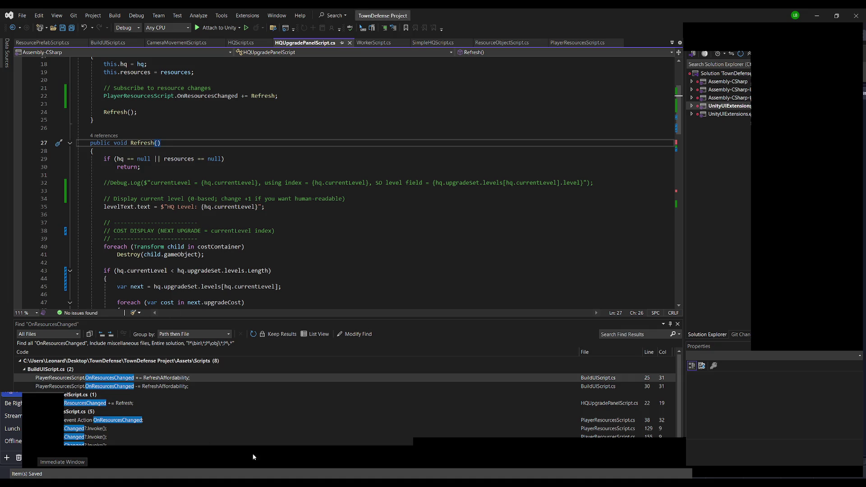
- Maximize the Visual Studio window, then switch to Unity and back
scroll(289, 423, down, 1)
scroll(137, 436, up, 1)
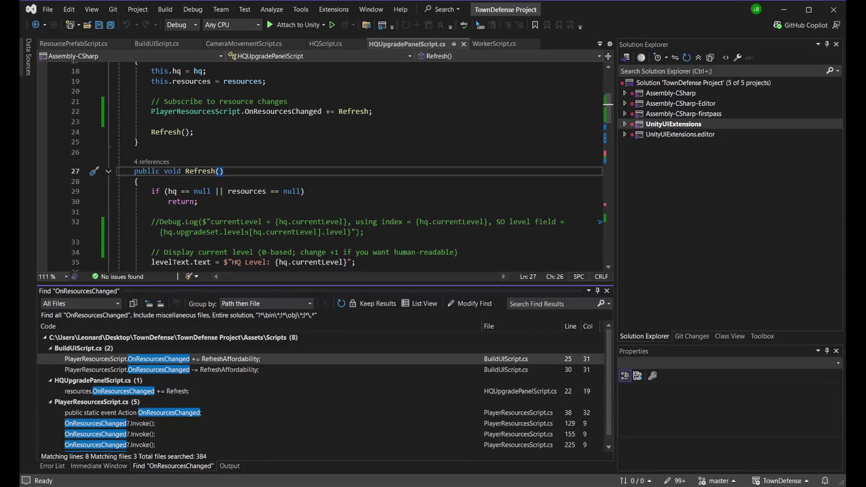
double_click(587, 6)
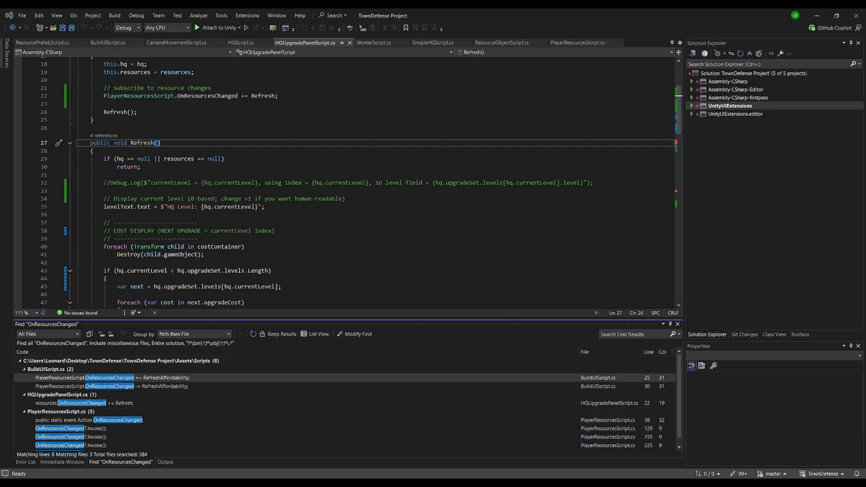
key(alt+Tab)
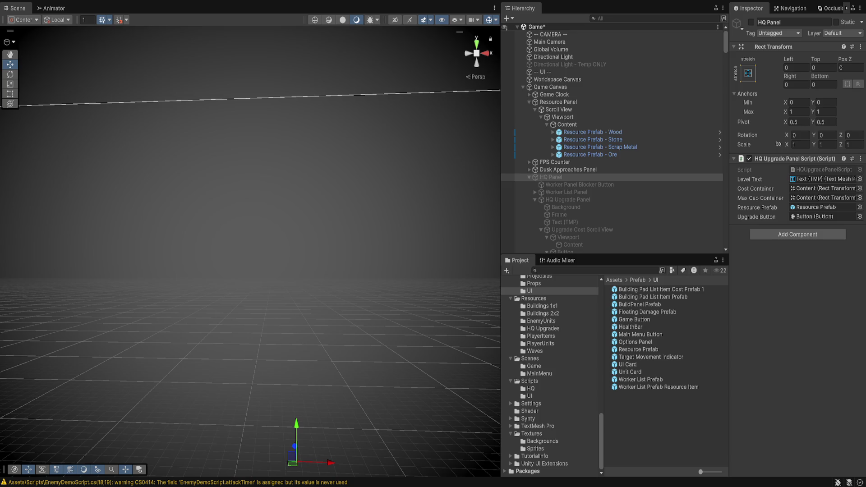
key(alt+Tab)
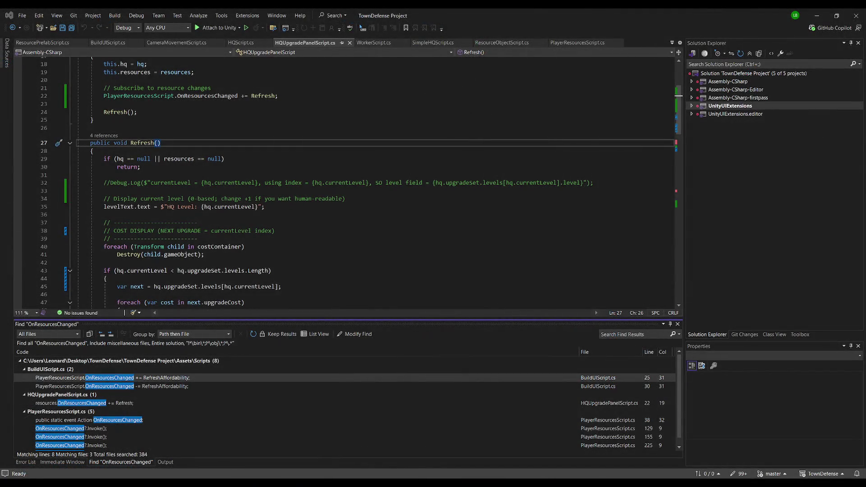
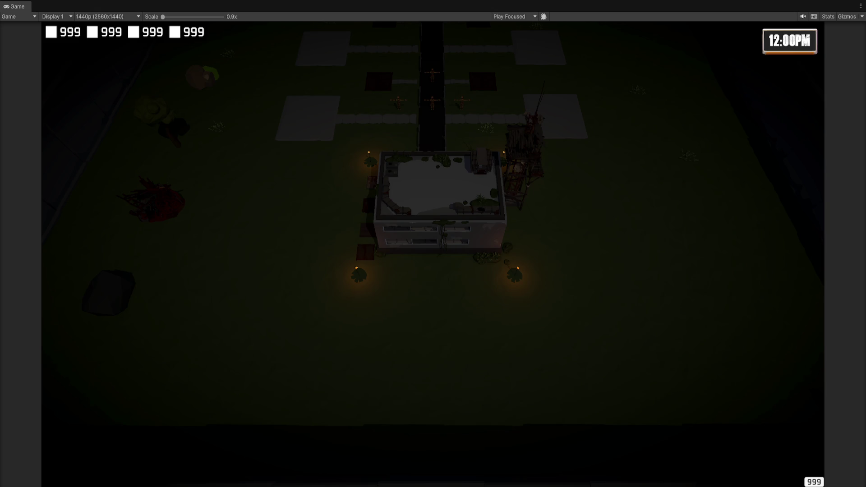
- Exit Play mode and frame the resource row's Content object in the Scene view
key(ctrl+p)
key(f)
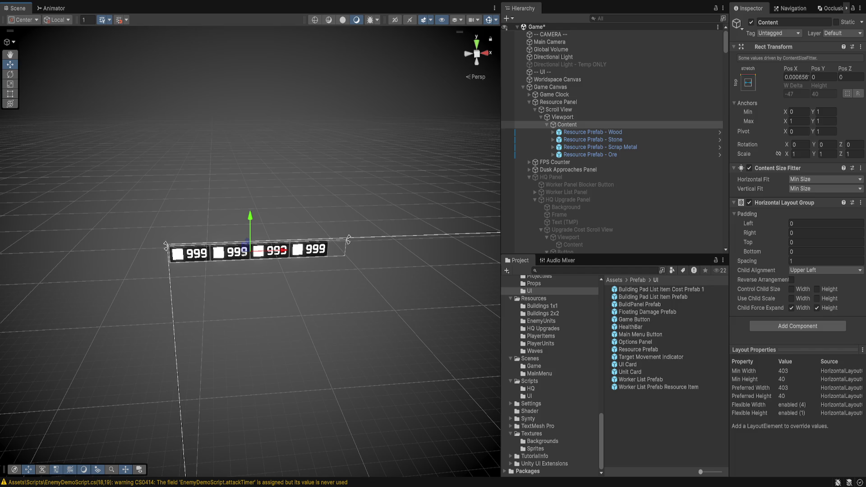
click(551, 177)
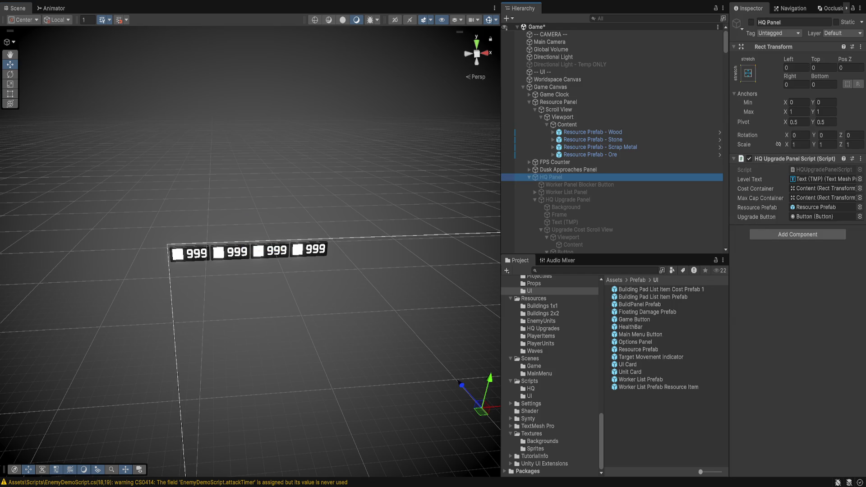
key(alt+Tab)
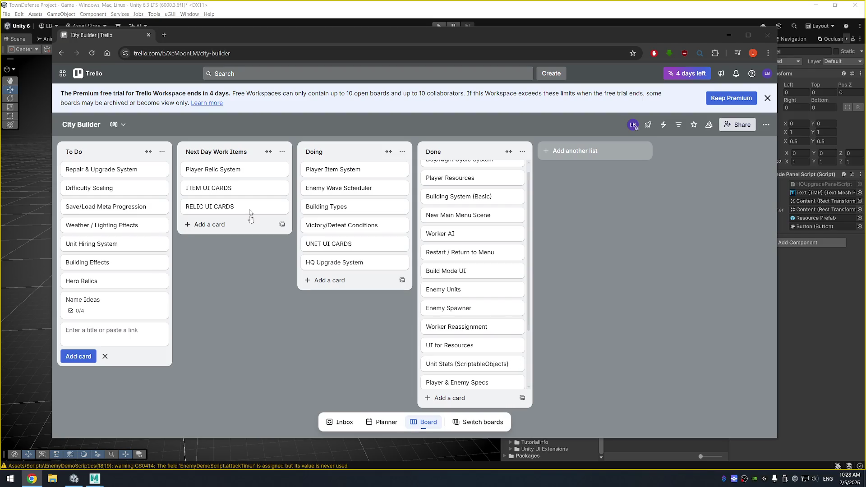
- Dismiss the Premium trial banner on the Trello board, then close the browser
click(767, 98)
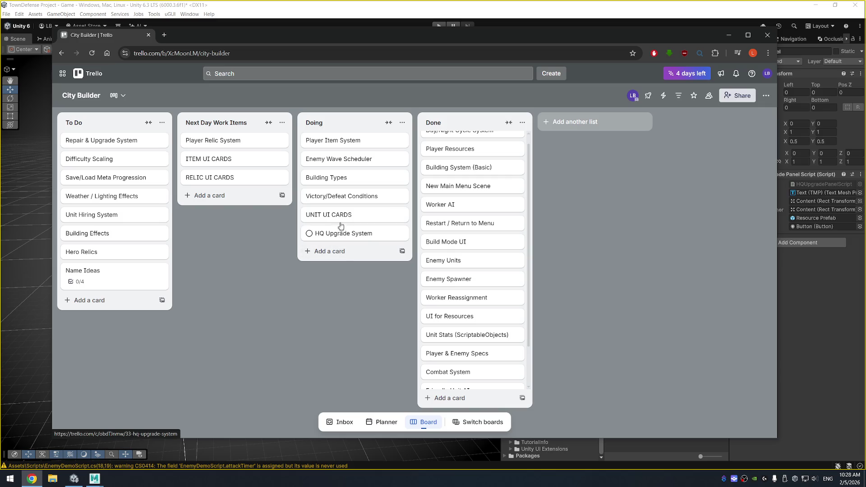
click(766, 36)
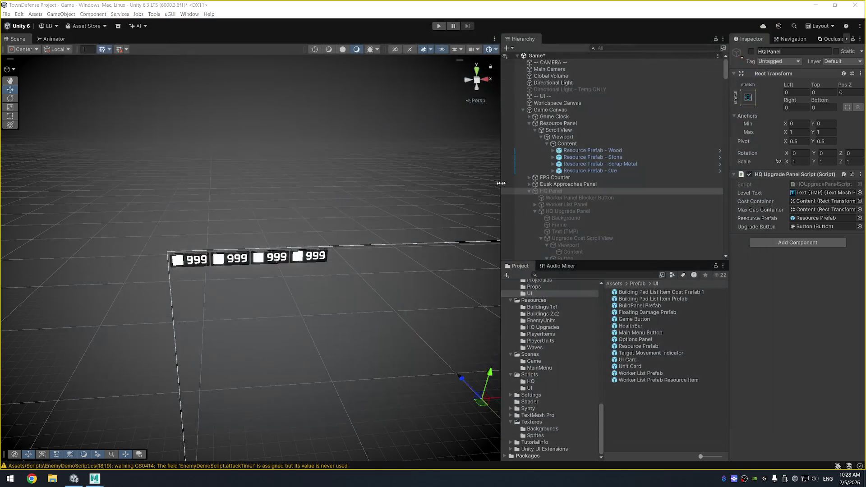
- Select and frame Game Canvas, and collapse the Resource Panel's children in the Hierarchy
click(565, 185)
click(566, 112)
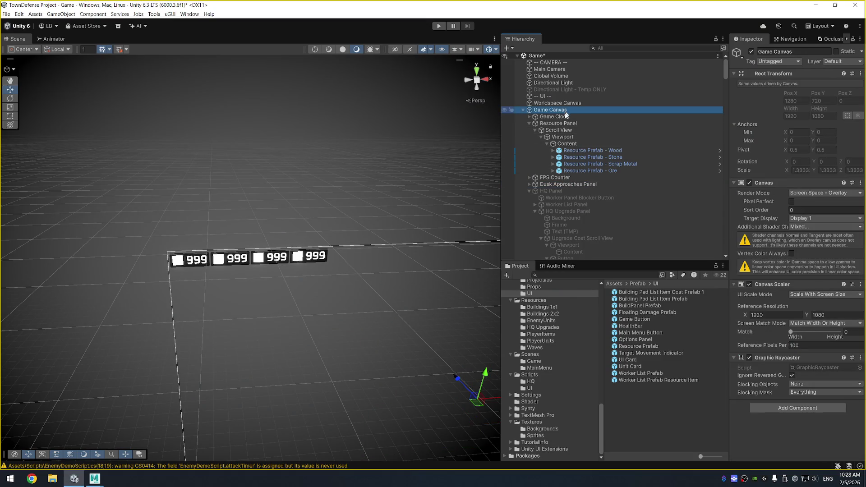
key(f)
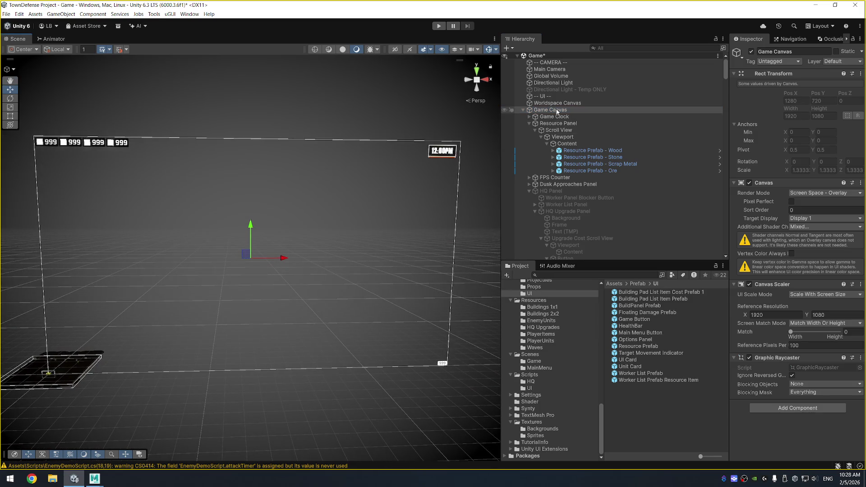
click(530, 123)
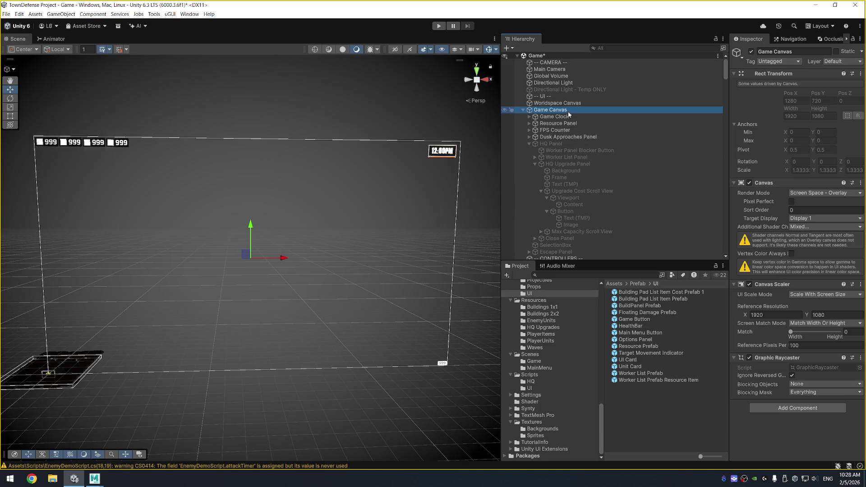
- Create an empty child of Game Canvas named 'Unit Hiring Panel' and move it above HQ Panel
right_click(568, 113)
mouse_move(700, 307)
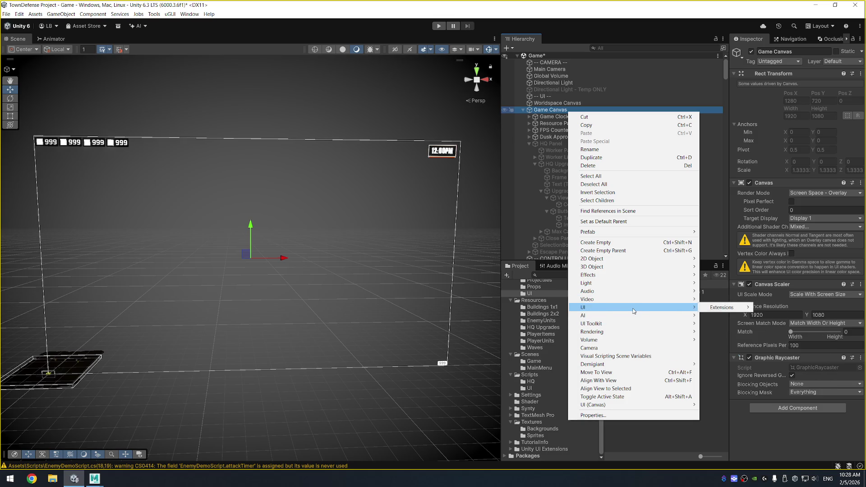
mouse_move(676, 405)
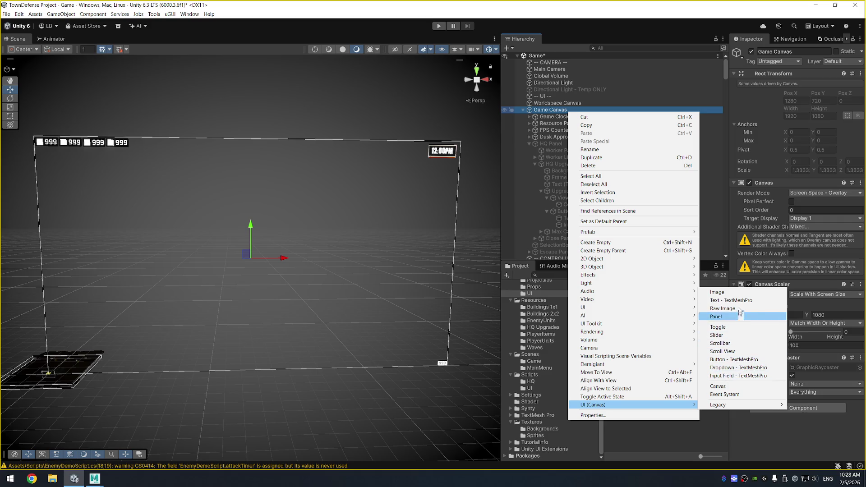
click(591, 243)
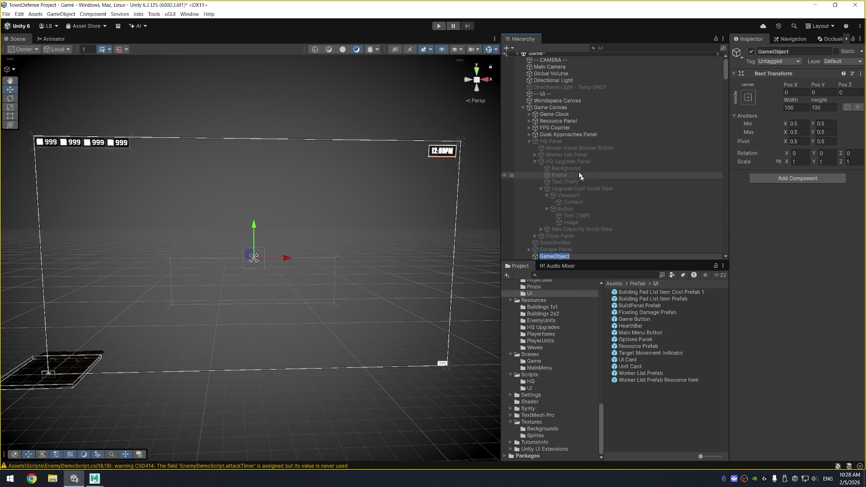
text(Unit)
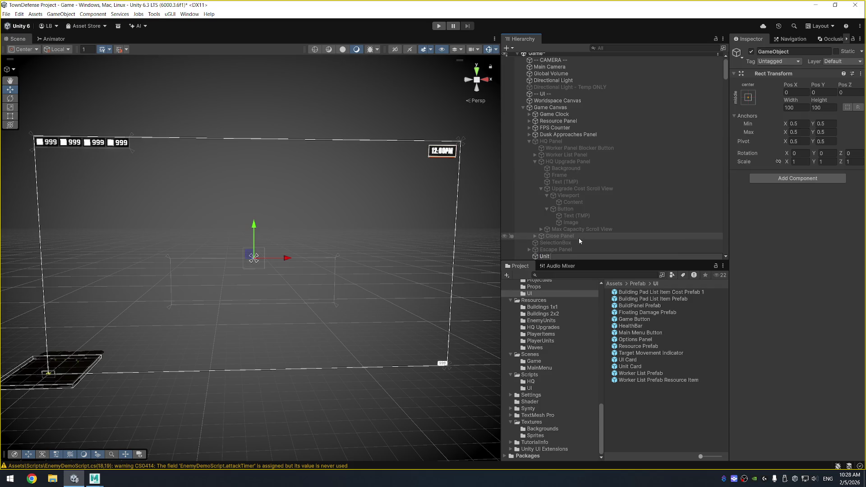
text( Hiring Panel)
key(Return)
mouse_move(575, 256)
mouse_down()
mouse_move(579, 141)
mouse_move(556, 144)
mouse_up()
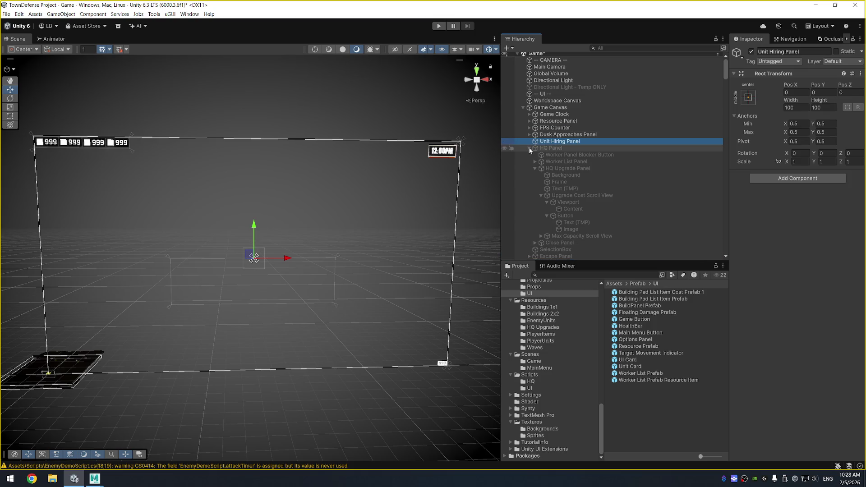
right_click(550, 142)
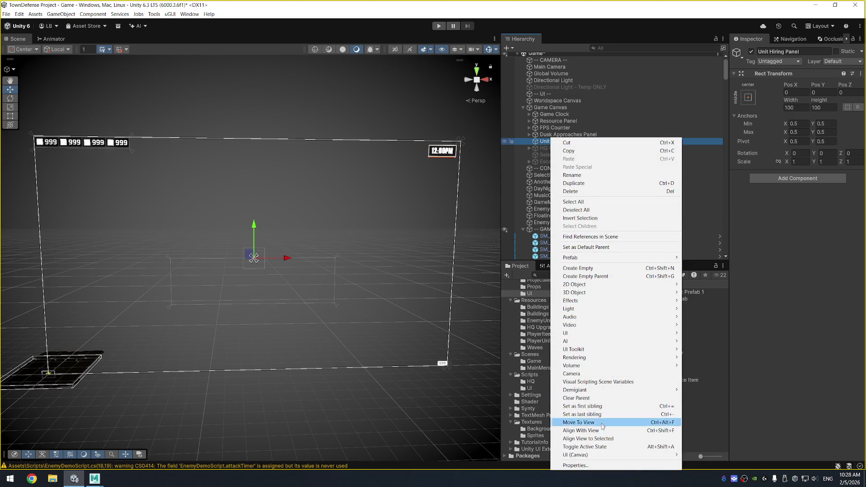
- Add a UI Panel inside Unit Hiring Panel and remove Unit Hiring Panel's Rect Transform
mouse_move(581, 455)
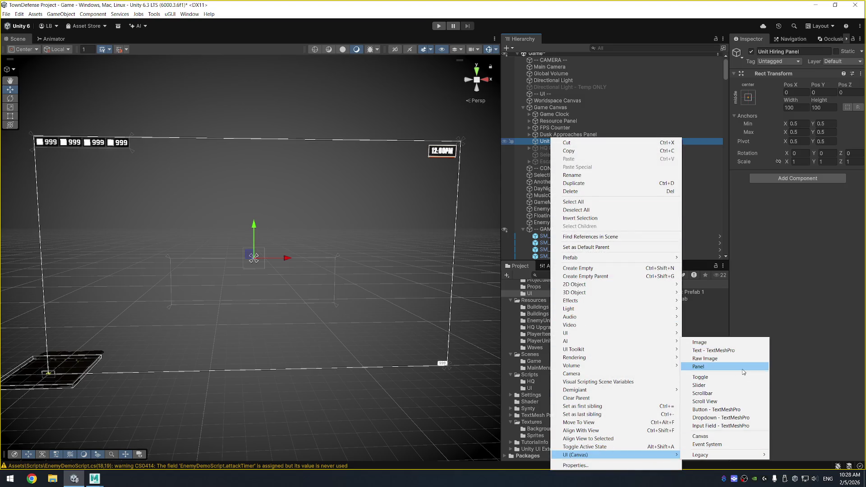
click(703, 366)
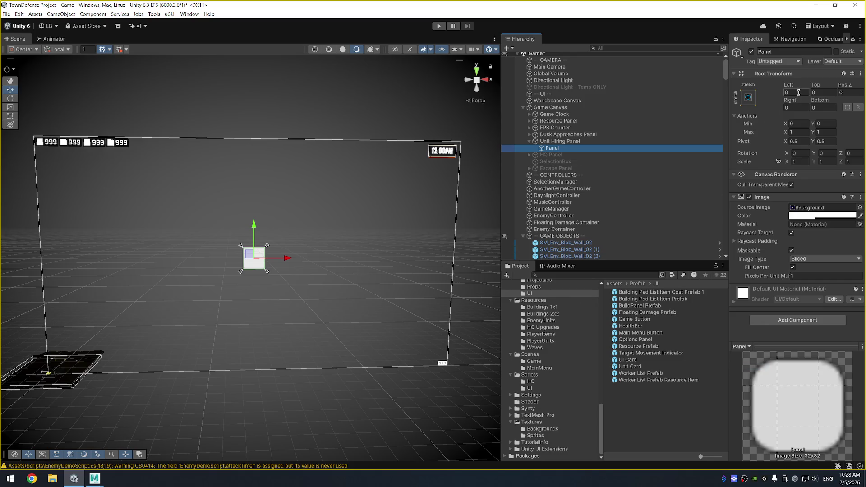
click(582, 141)
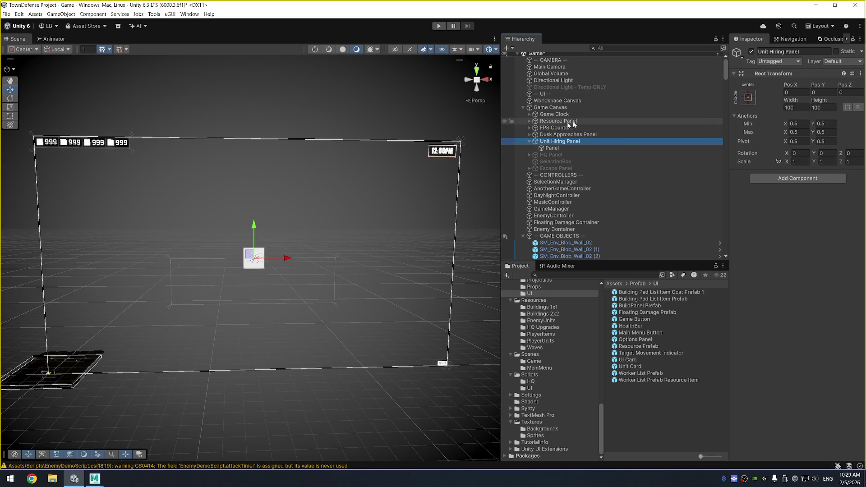
right_click(783, 76)
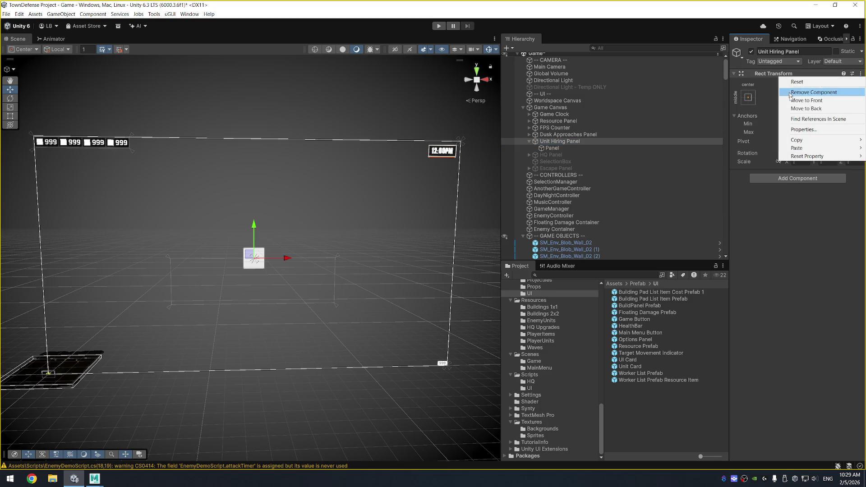
click(800, 92)
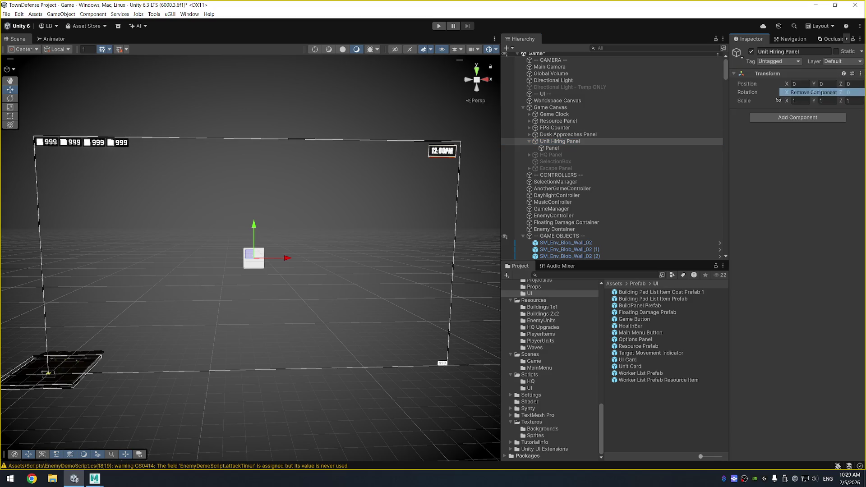
- Frame the child Panel, then delete Unit Hiring Panel along with it
click(582, 148)
key(f)
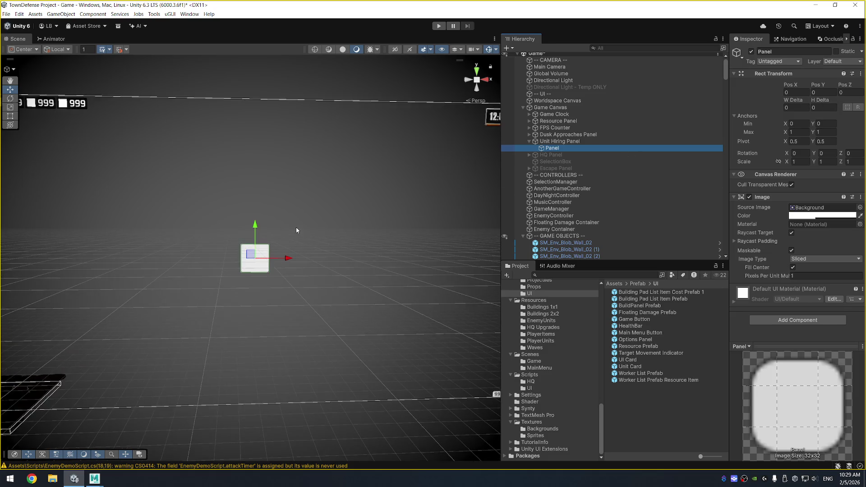
click(572, 141)
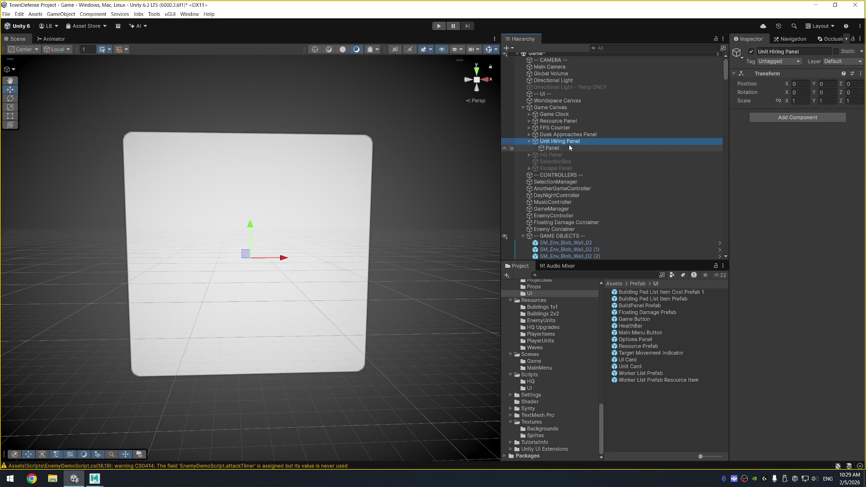
key(Delete)
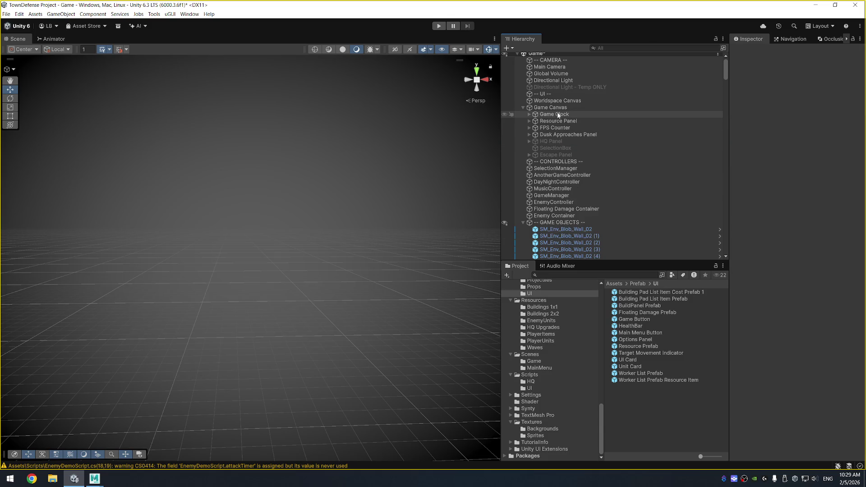
right_click(560, 108)
mouse_move(575, 403)
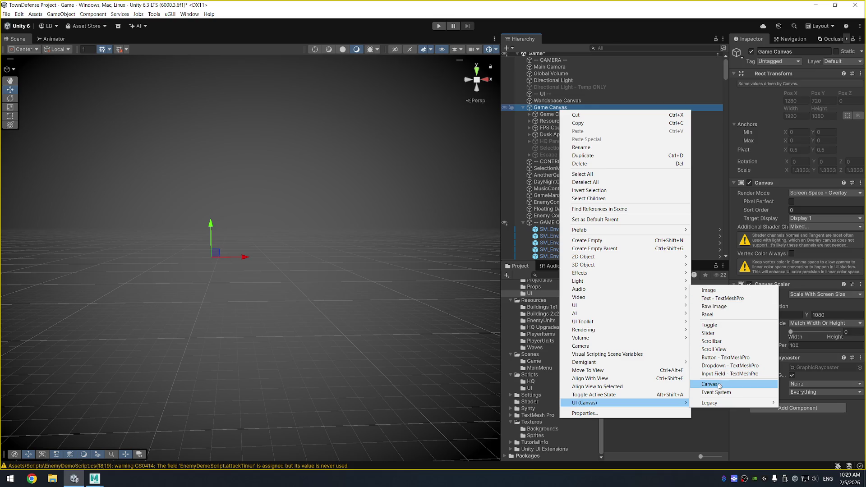
click(727, 315)
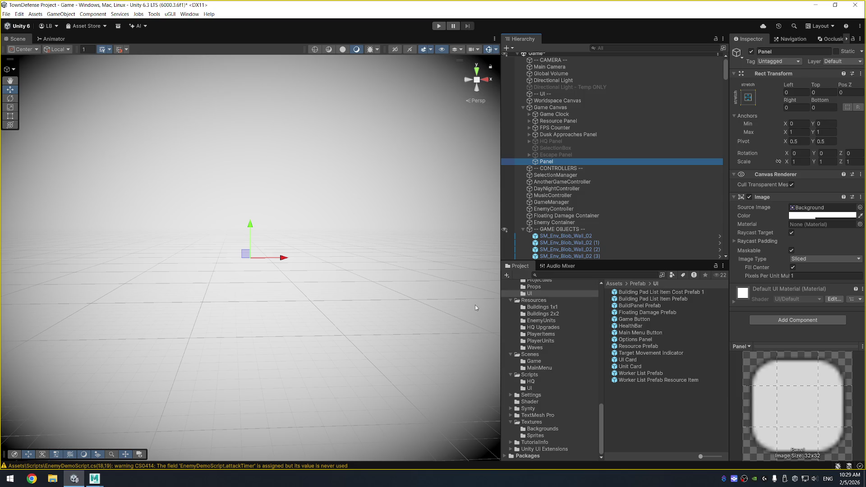
key(f)
scroll(360, 327, down, 3)
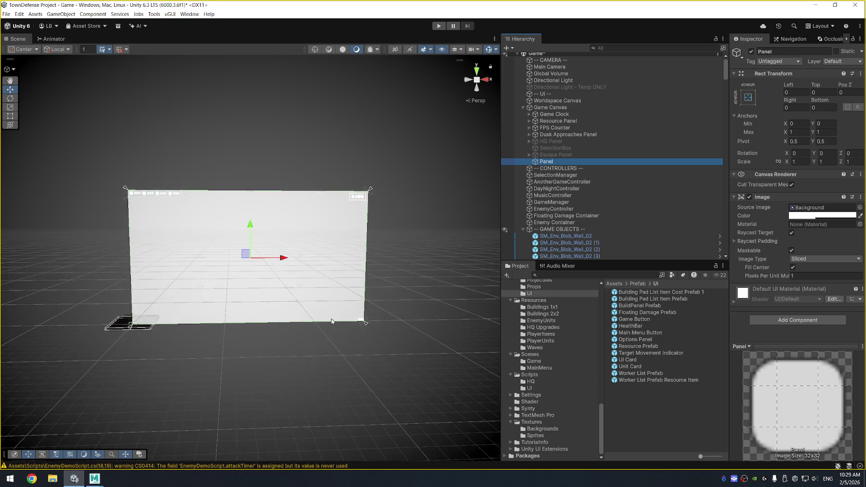
drag(108, 341, 180, 280)
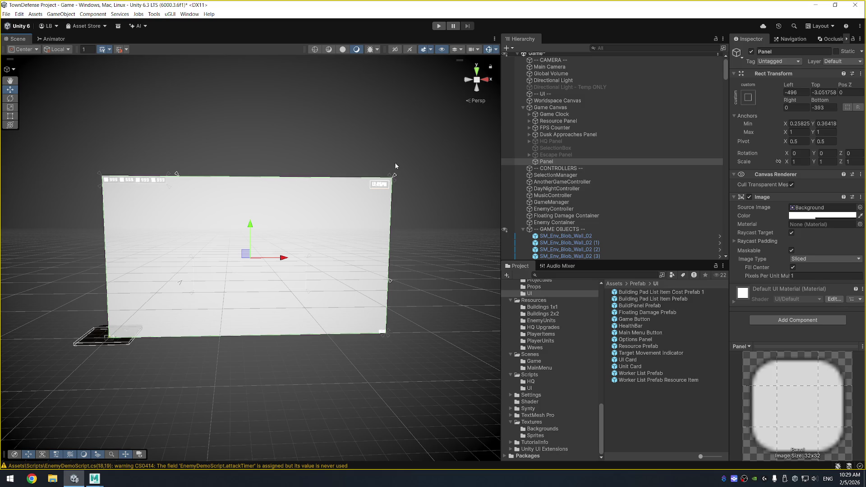
drag(394, 175, 318, 210)
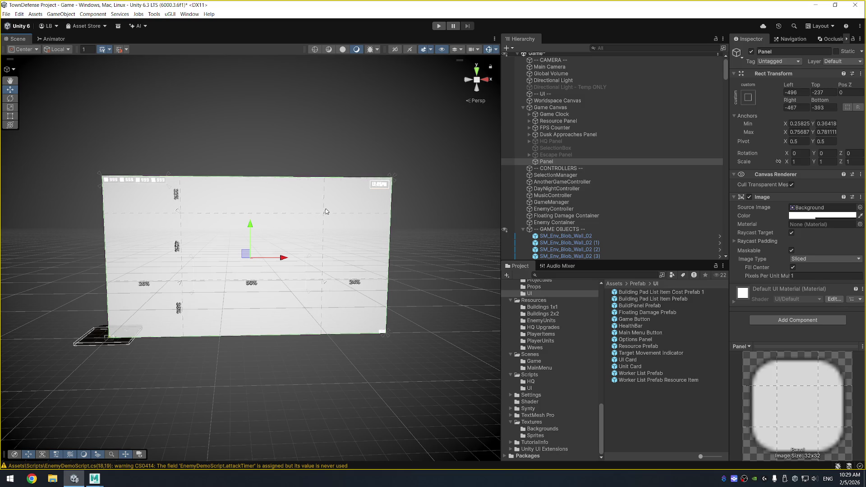
key(ctrl+p)
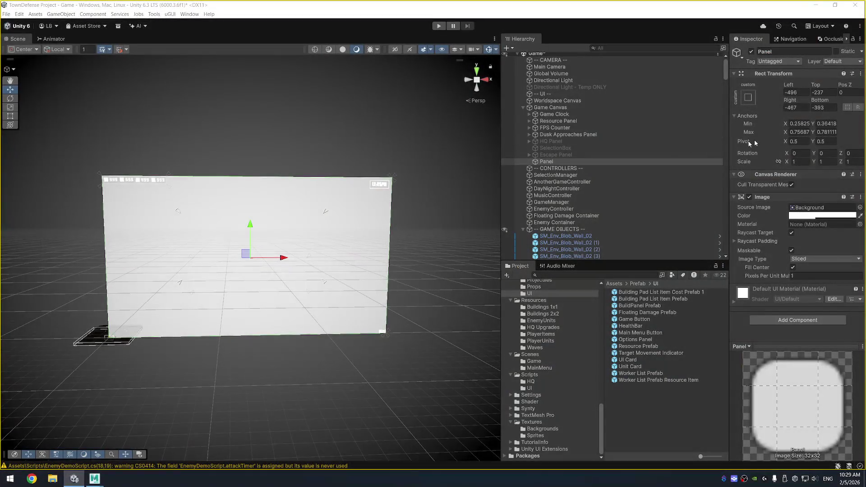
click(795, 92)
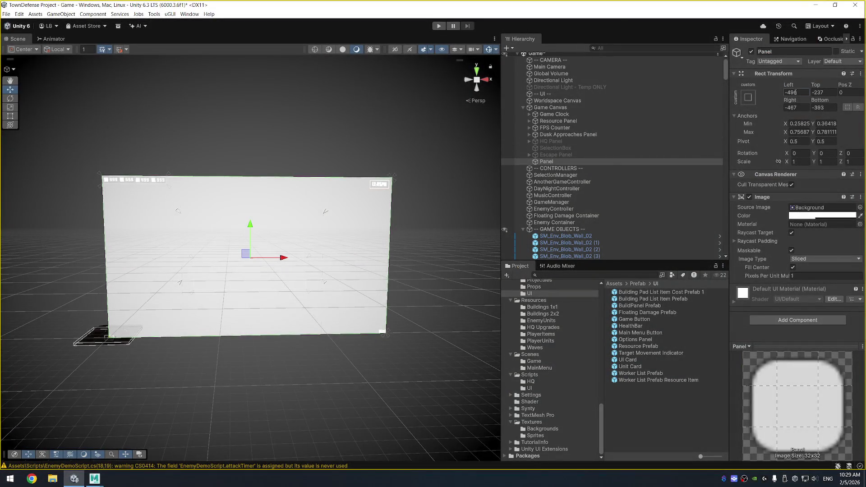
- Set the Panel's horizontal anchors to 0.2 min and 0.8 max with left and right offsets 0
text(0)
key(Tab)
text(0)
key(Tab)
text(0)
key(Tab)
text(0)
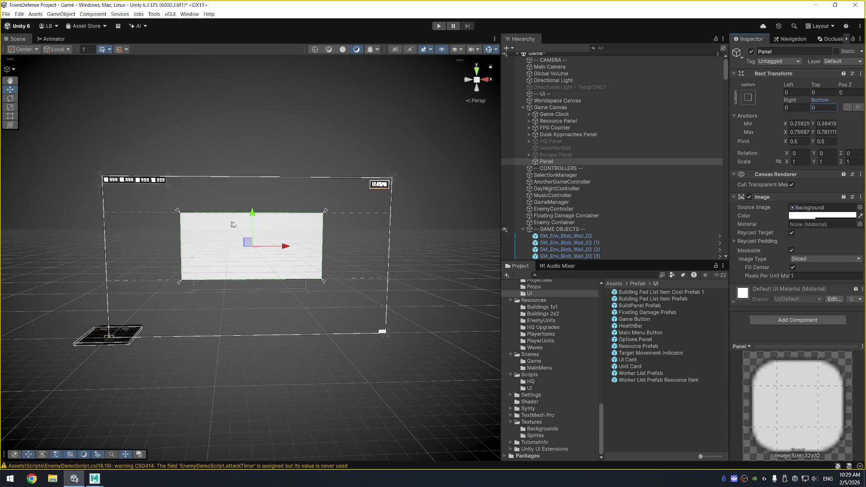
click(795, 123)
text(0.20)
key(Tab)
key(Tab)
text(0.8)
key(Tab)
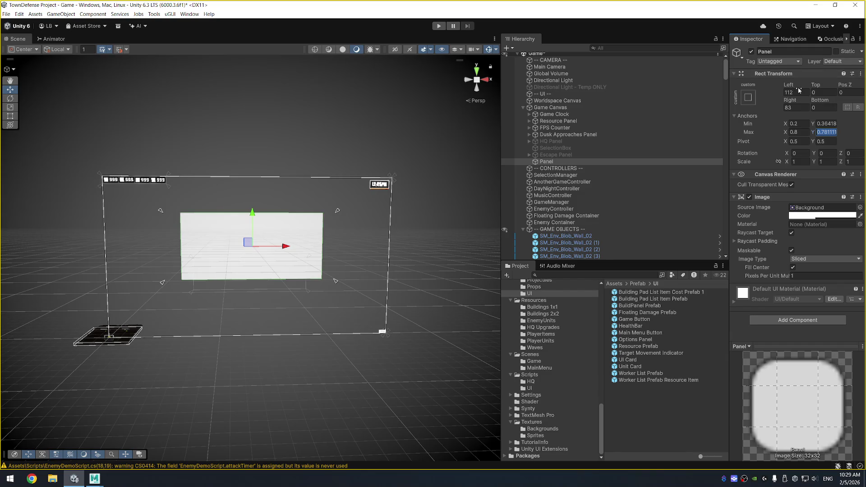
click(800, 92)
text(0)
key(Tab)
key(Tab)
key(Tab)
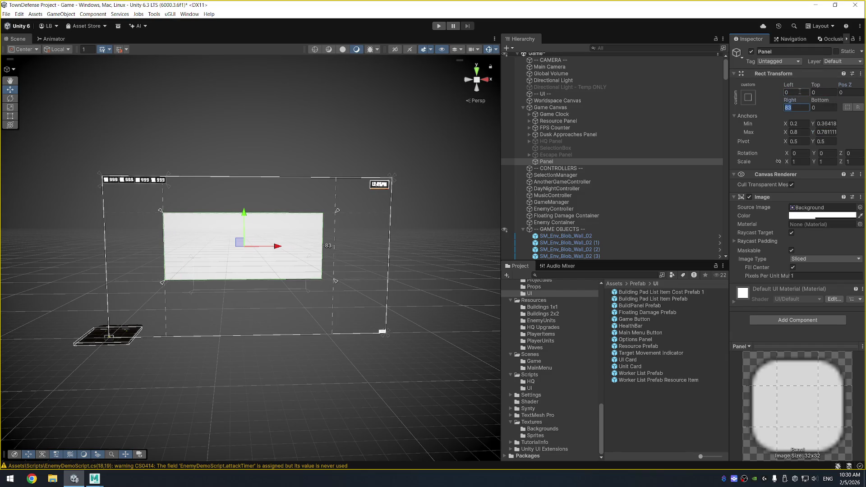
text(0)
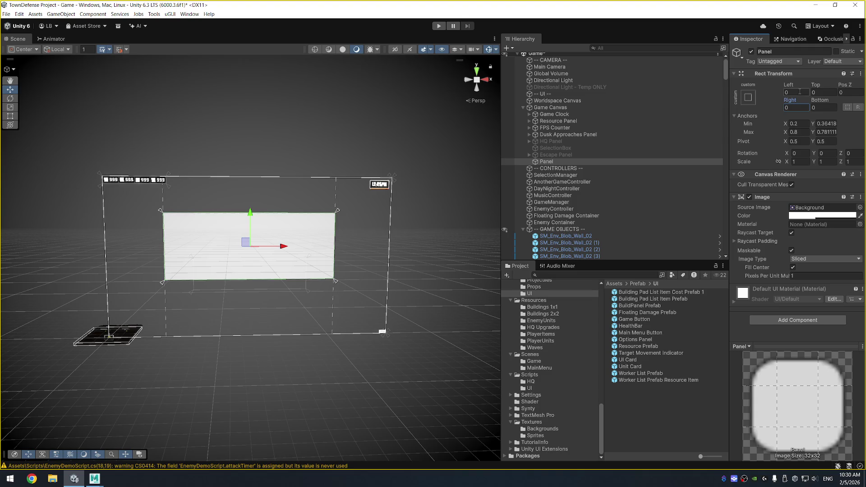
- Adjust the Panel's vertical anchor values and zero the top and bottom offsets
click(823, 124)
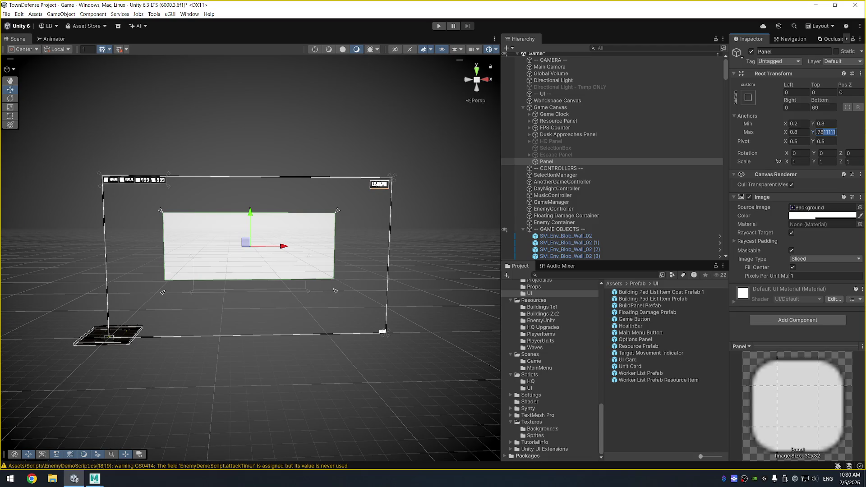
key(BackSpace)
click(828, 92)
text(0)
key(Tab)
key(Tab)
key(Tab)
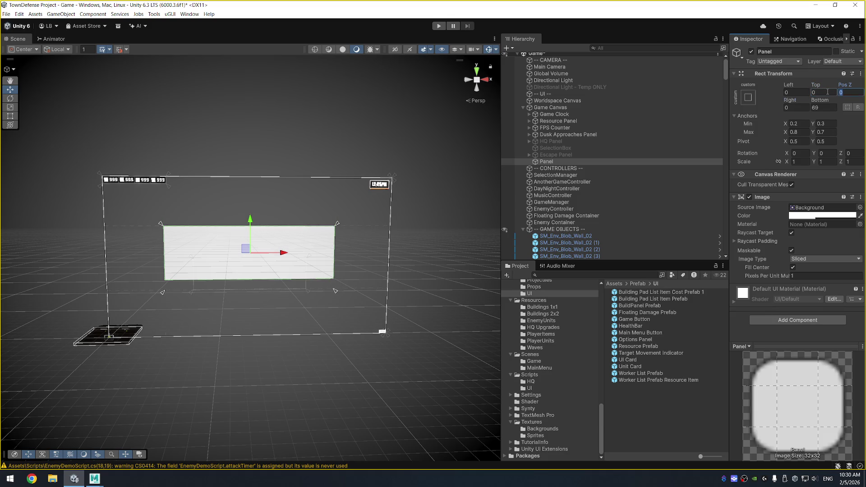
text(0)
- Raise the maximum vertical anchor to 0.9, keeping the top offset at 0
click(834, 132)
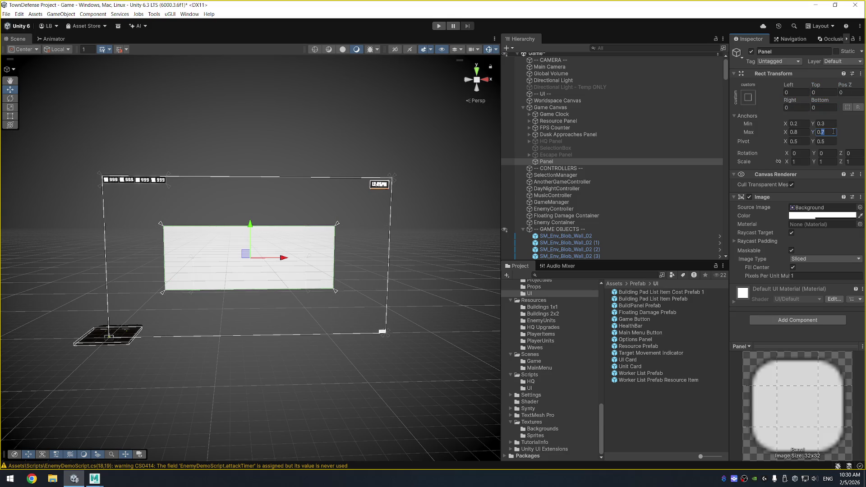
text(0.8)
click(828, 91)
text(0)
click(829, 132)
text(0.9)
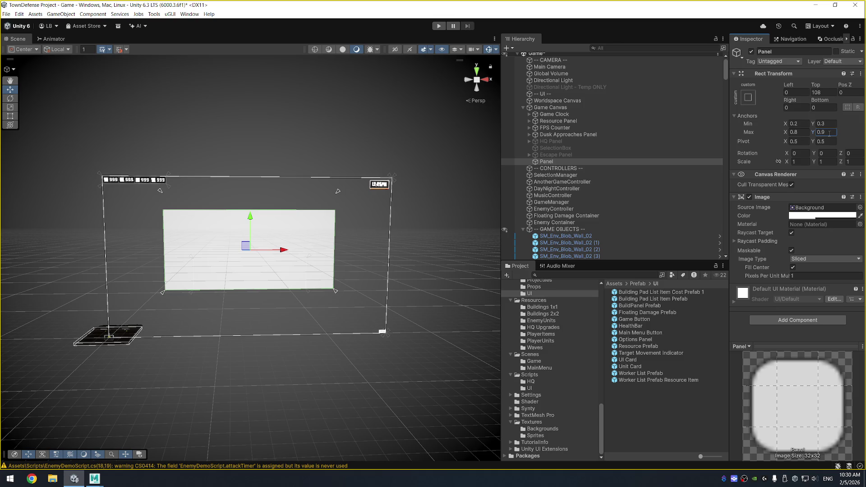
click(818, 92)
text(0)
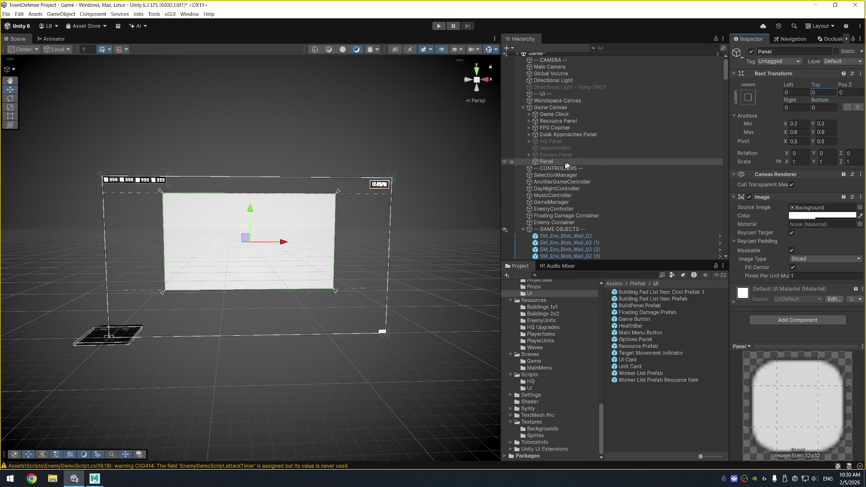
right_click(550, 163)
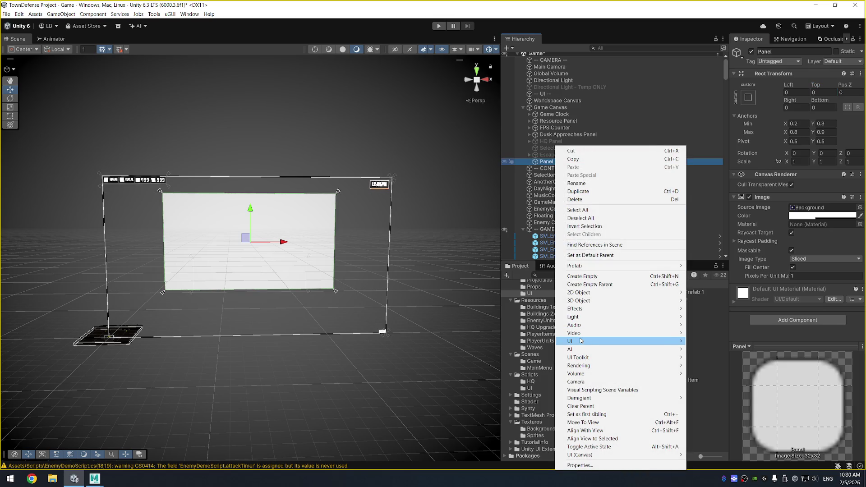
- Add a UI (Canvas) Scroll View as a child of the Panel
mouse_move(582, 341)
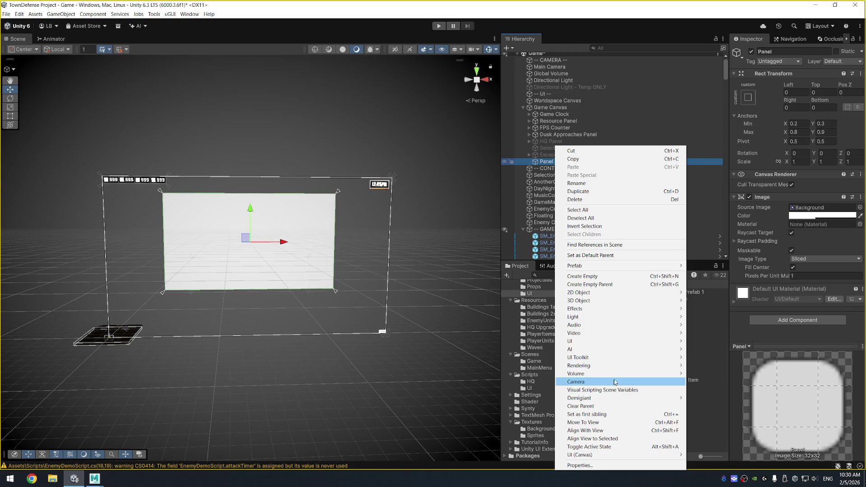
mouse_move(602, 460)
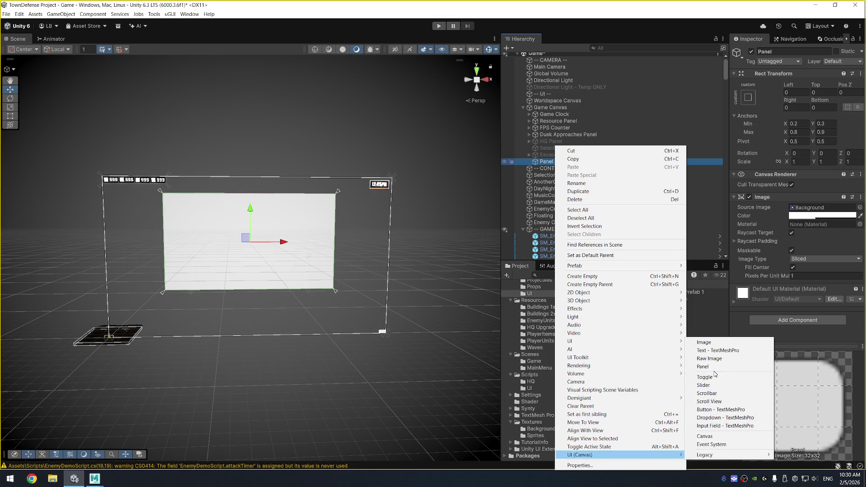
click(730, 402)
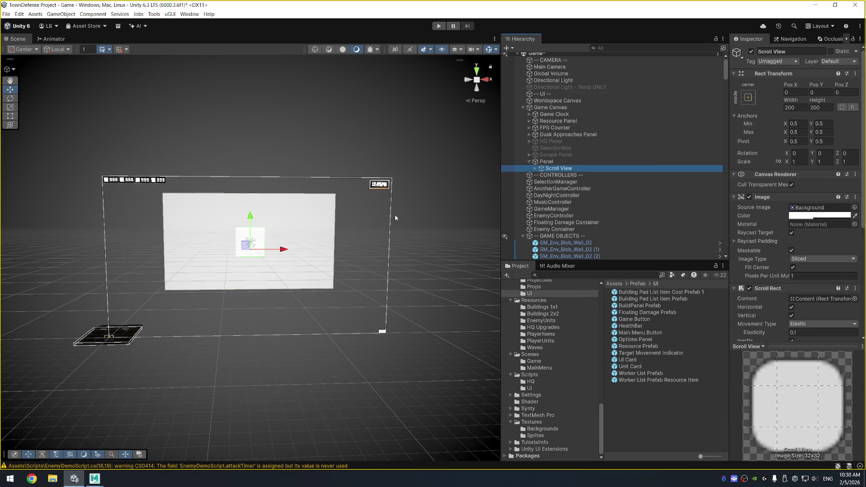
scroll(396, 218, up, 5)
scroll(394, 214, down, 2)
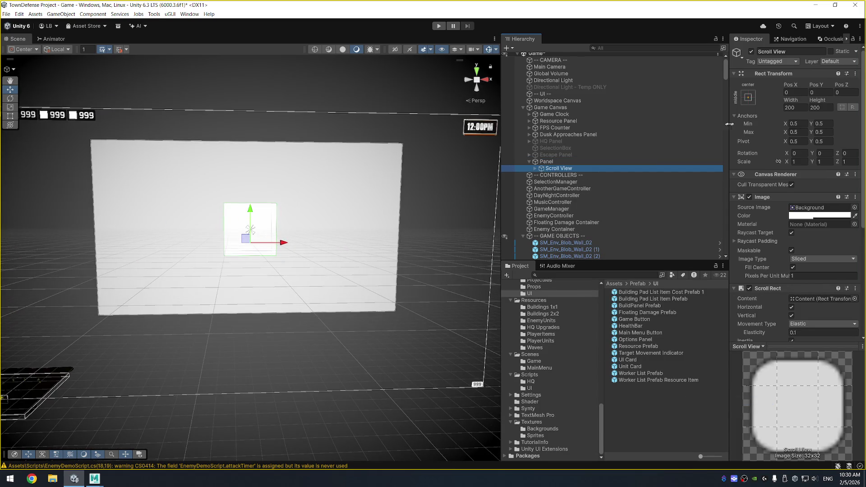
- Apply the middle-stretch anchor preset to the Scroll View and set its height to 400
click(748, 97)
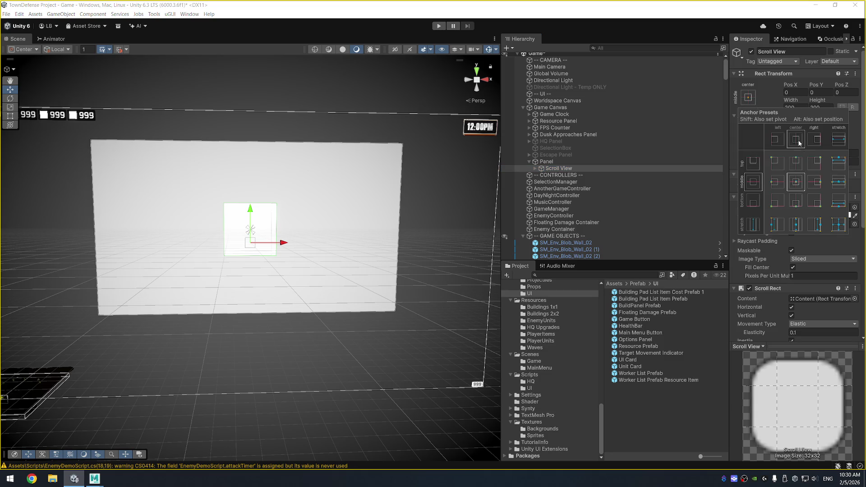
alt+click(838, 181)
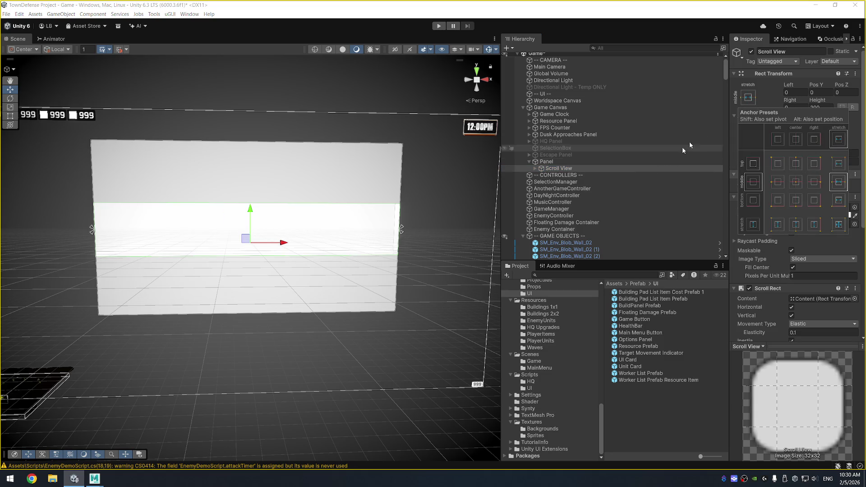
click(830, 109)
click(829, 109)
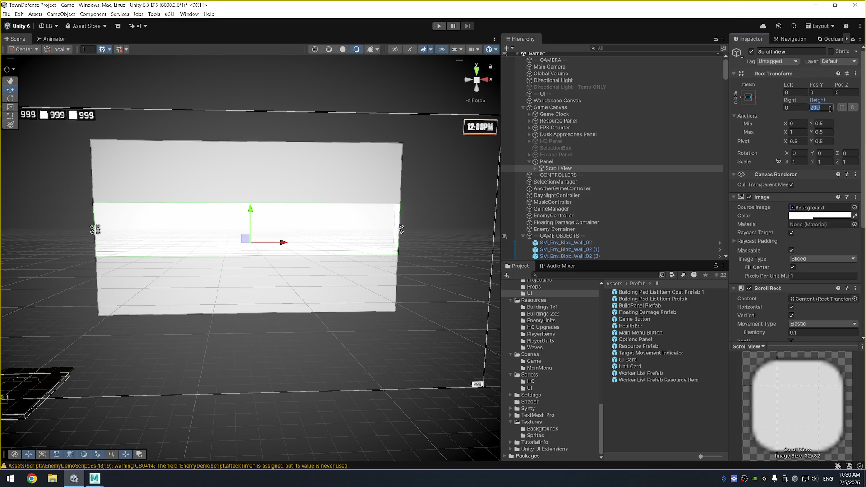
text(400)
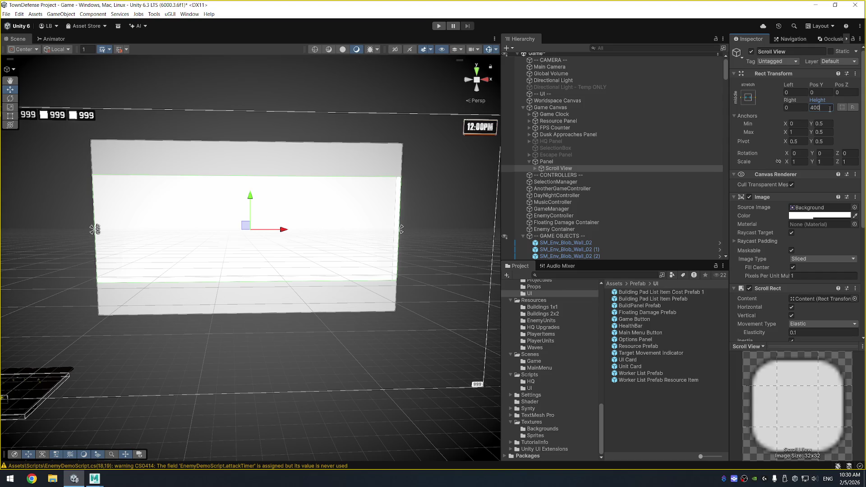
click(582, 170)
key(Right)
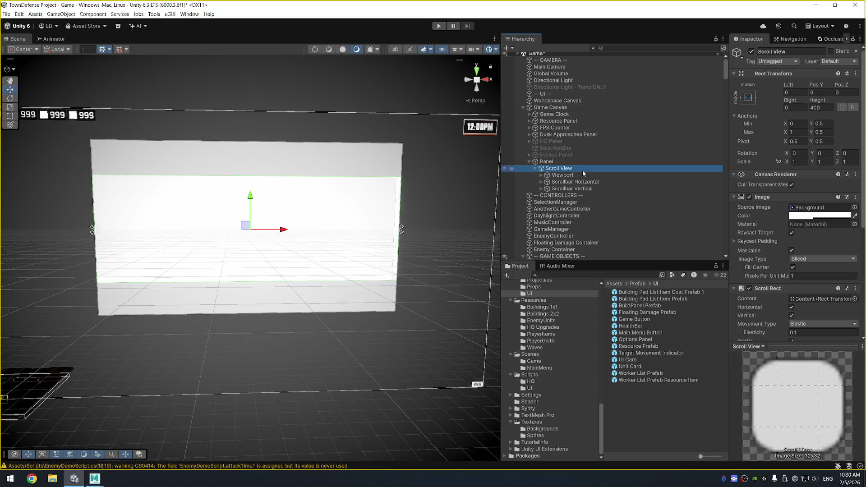
- Delete the Scroll View's Scrollbar Horizontal and Scrollbar Vertical objects
click(582, 182)
shift+click(578, 189)
key(Delete)
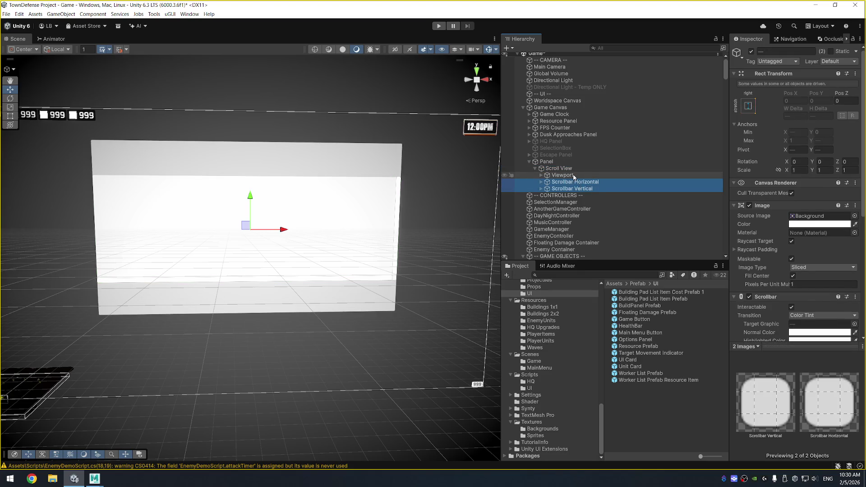
click(559, 168)
- Clear the Scroll Rect's horizontal and vertical scrollbar references and enter Play mode
scroll(807, 225, down, 5)
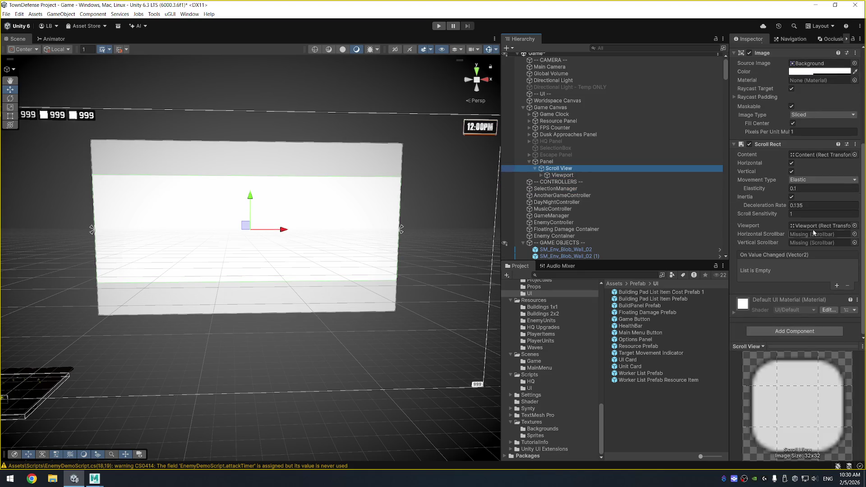
click(817, 234)
key(Delete)
click(817, 242)
key(Delete)
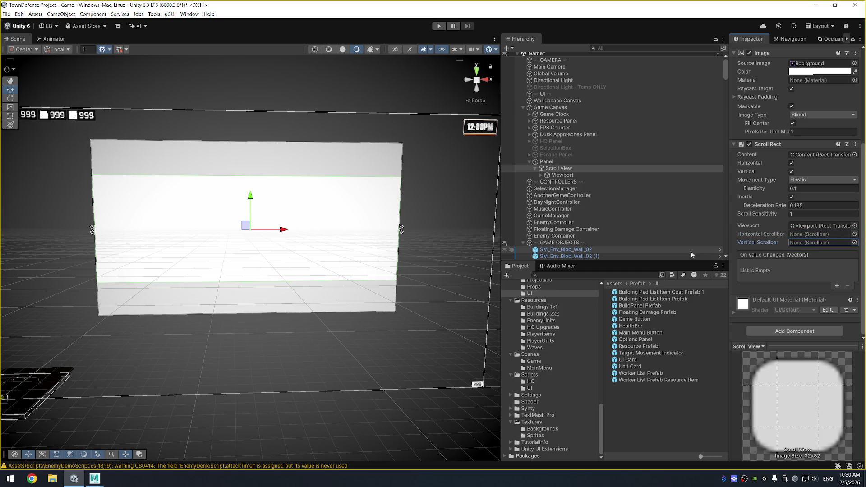
key(ctrl+p)
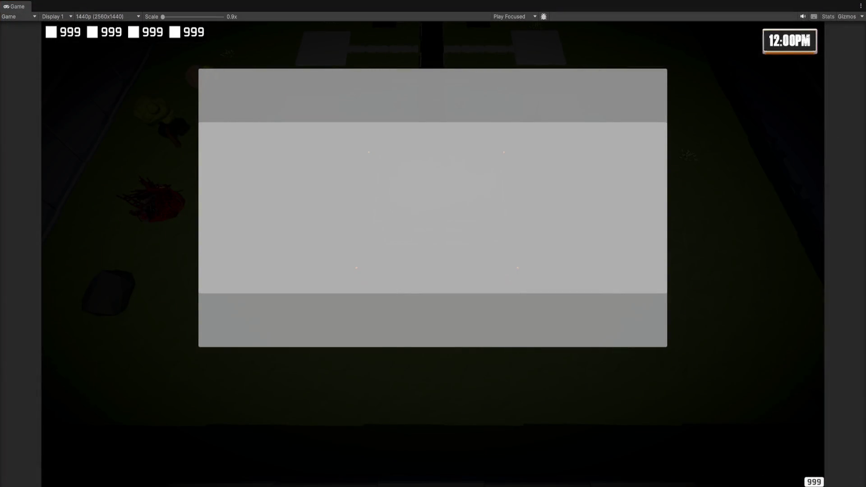